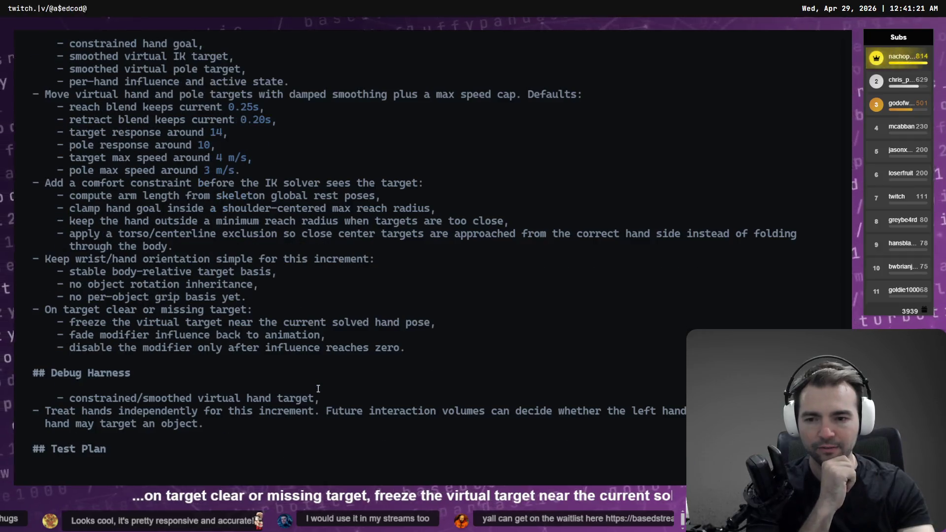
scroll(299, 371, down, 1)
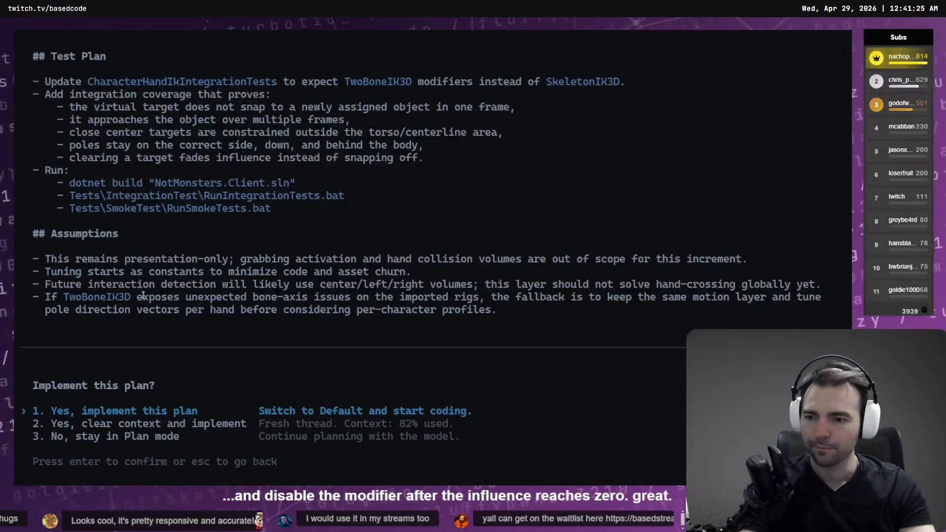
- Approve Codex's hand IK plan so the agent begins coding it
key(Return)
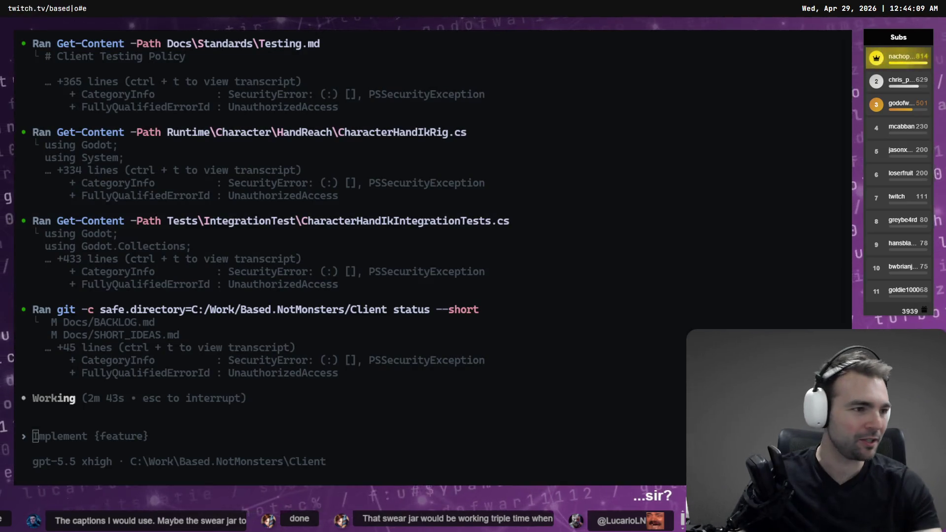
key(alt+Tab)
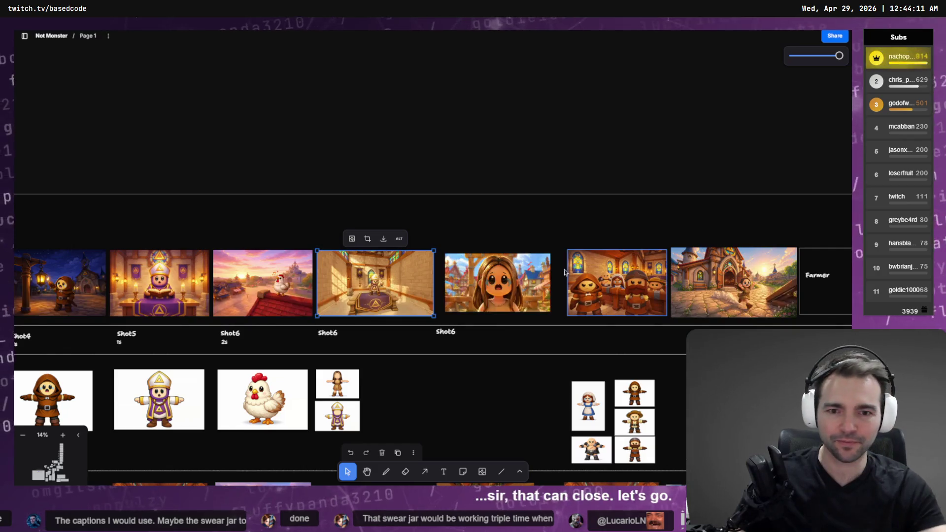
- Pan down the storyboard rows and select the doorway shot and the priest image above it
scroll(605, 198, down, 3)
scroll(605, 198, down, 1)
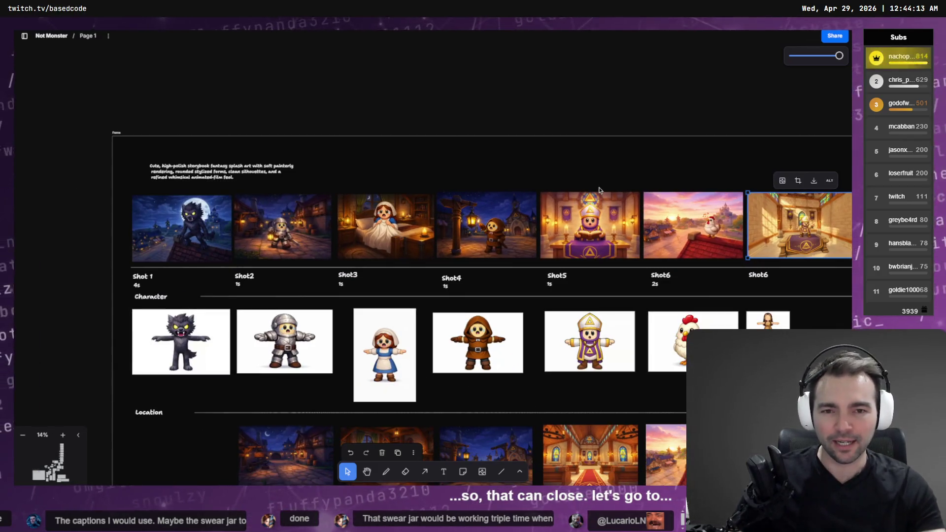
scroll(603, 217, right, 10)
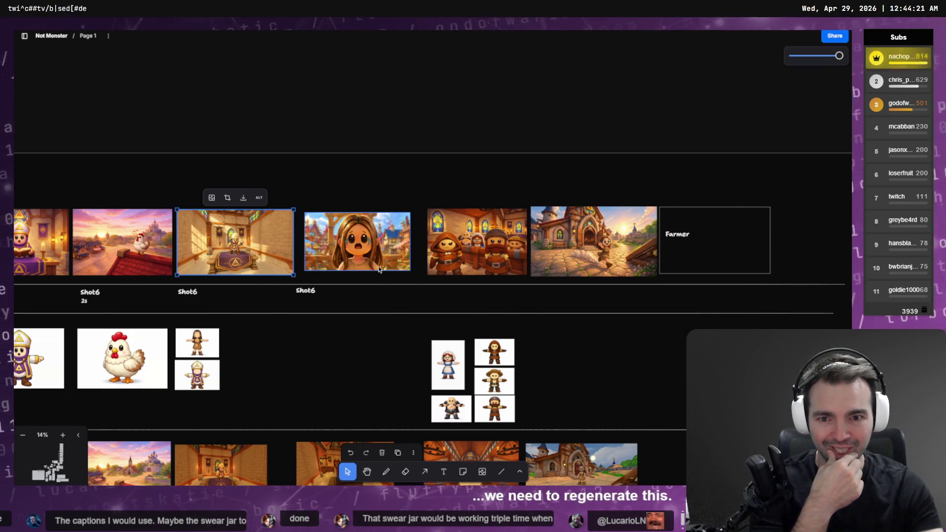
scroll(379, 270, down, 5)
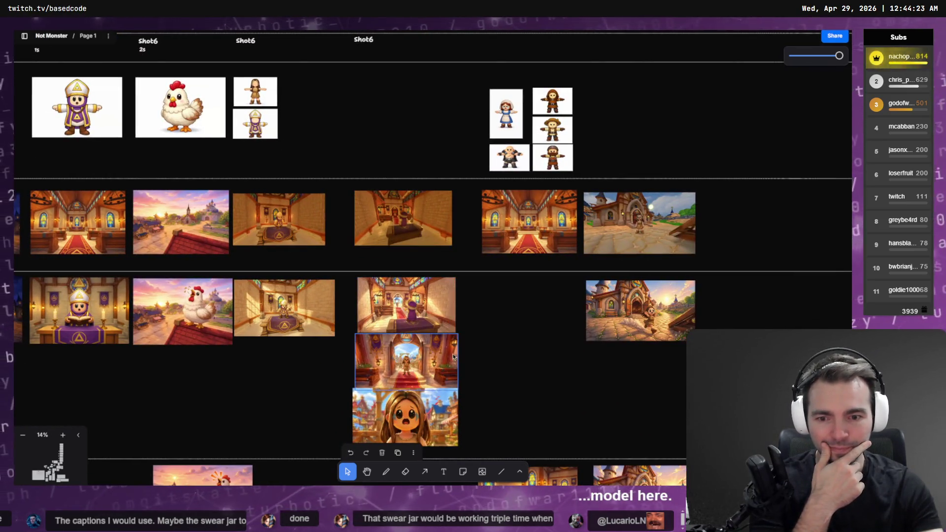
drag(453, 357, 453, 254)
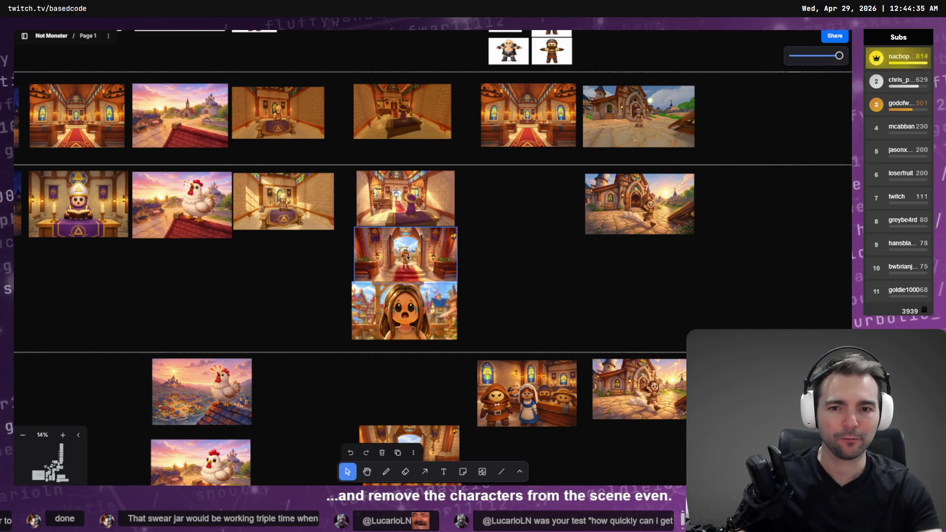
click(408, 256)
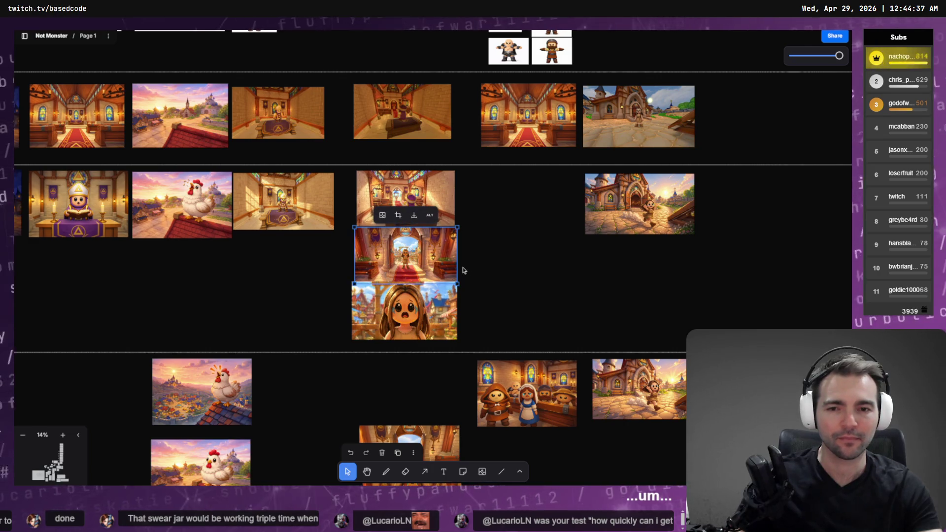
click(411, 190)
- Zoom around the shot rows to locate the vagabond fleeing the church
scroll(395, 184, up, 5)
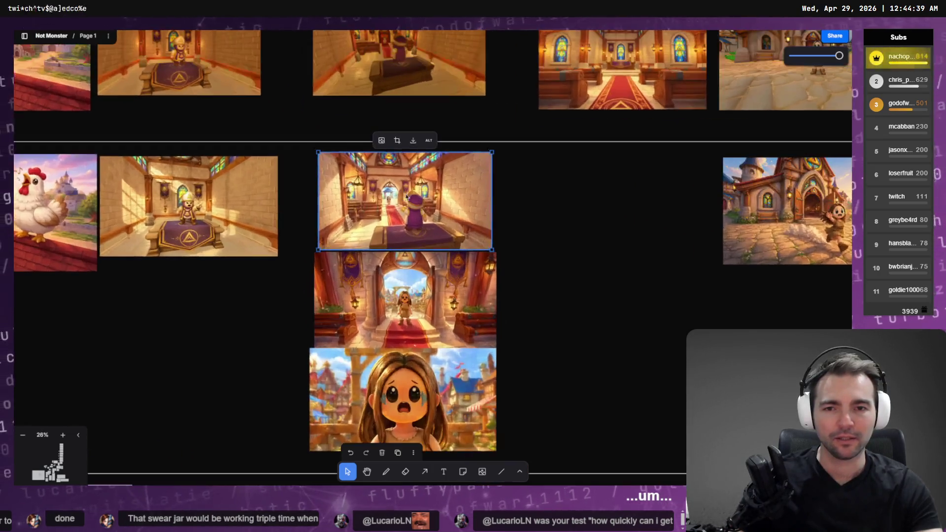
scroll(392, 184, up, 3)
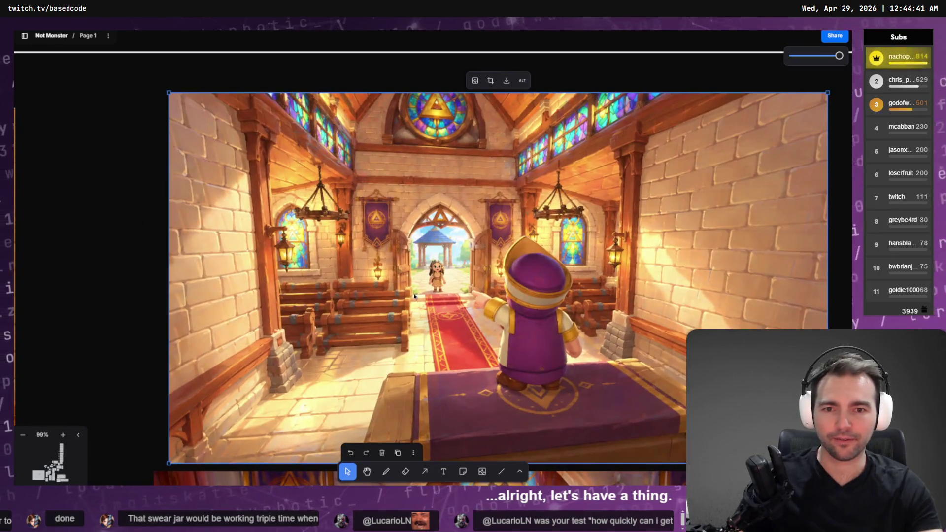
scroll(385, 272, down, 7)
ctrl+scroll(459, 316, down, 3)
scroll(459, 315, down, 5)
scroll(442, 406, up, 7)
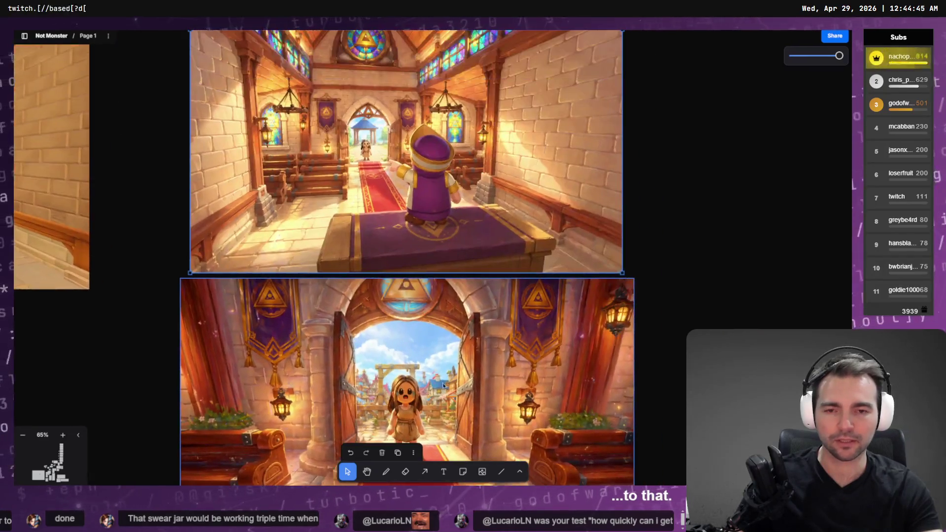
scroll(442, 407, up, 2)
scroll(444, 374, down, 3)
scroll(446, 316, up, 5)
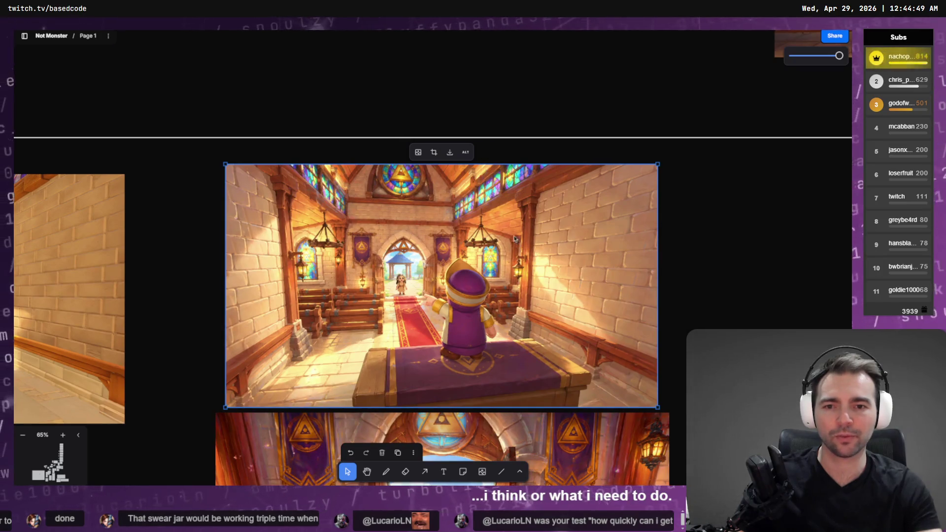
scroll(422, 268, down, 5)
scroll(440, 307, up, 5)
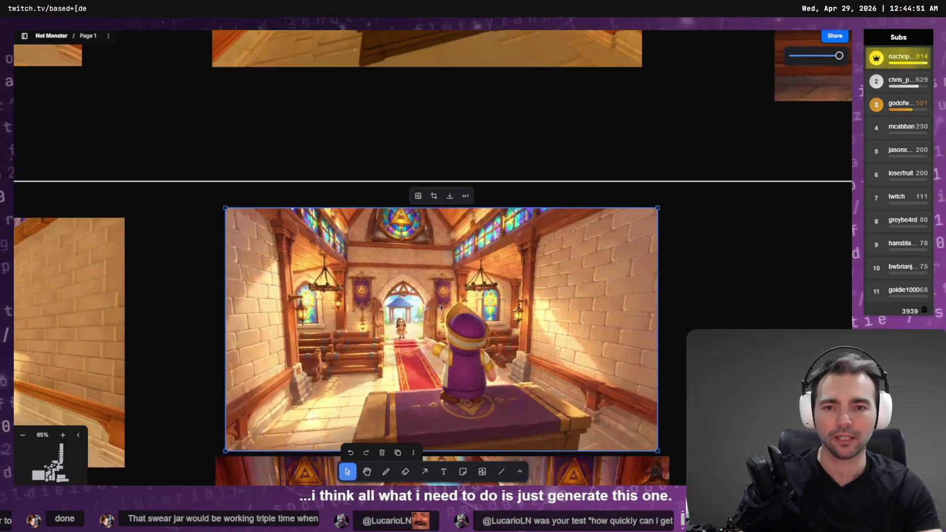
scroll(441, 306, down, 5)
scroll(444, 307, up, 5)
scroll(443, 307, down, 5)
scroll(443, 306, down, 1)
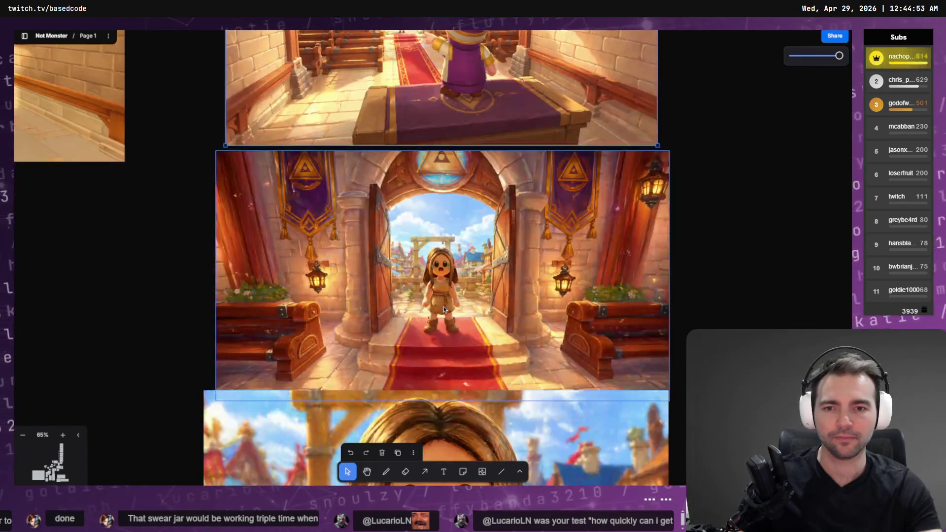
scroll(445, 304, up, 4)
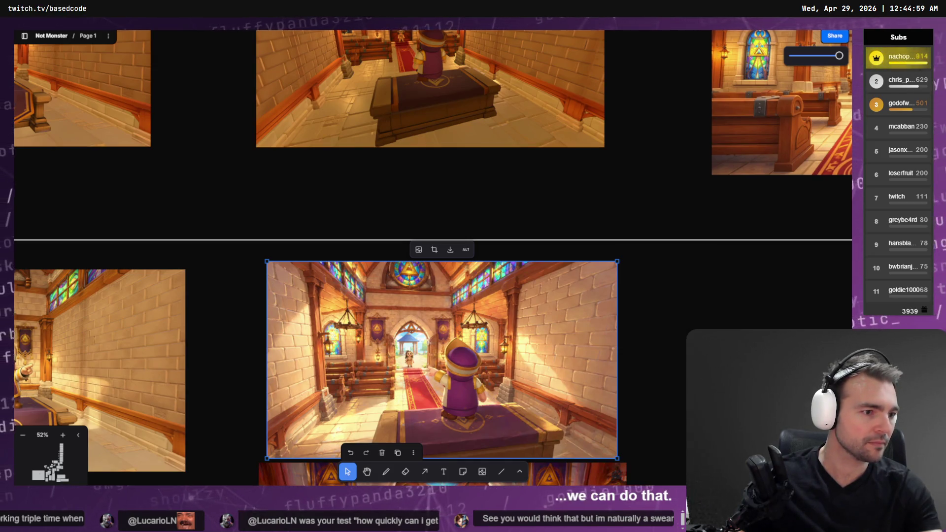
- Check the image in Photopea, stay on the page, and return to the storyboard
key(ctrl+w)
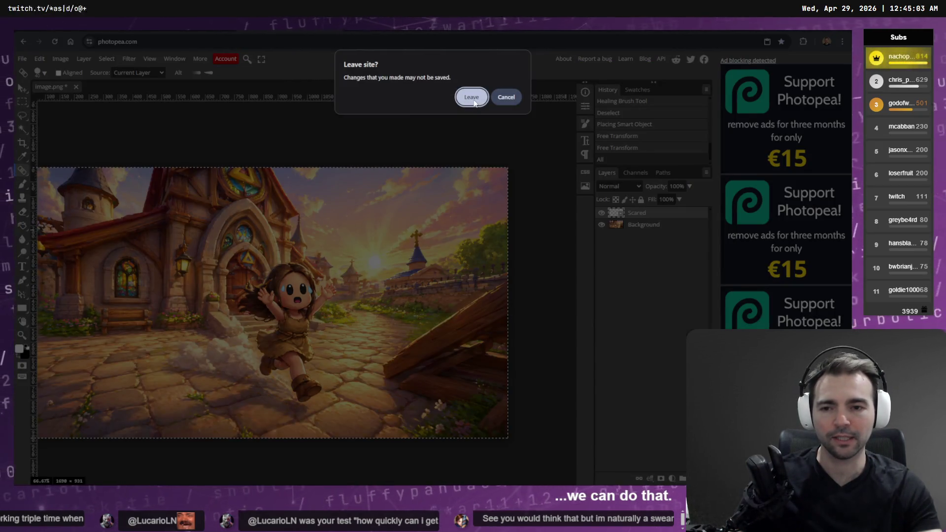
click(517, 97)
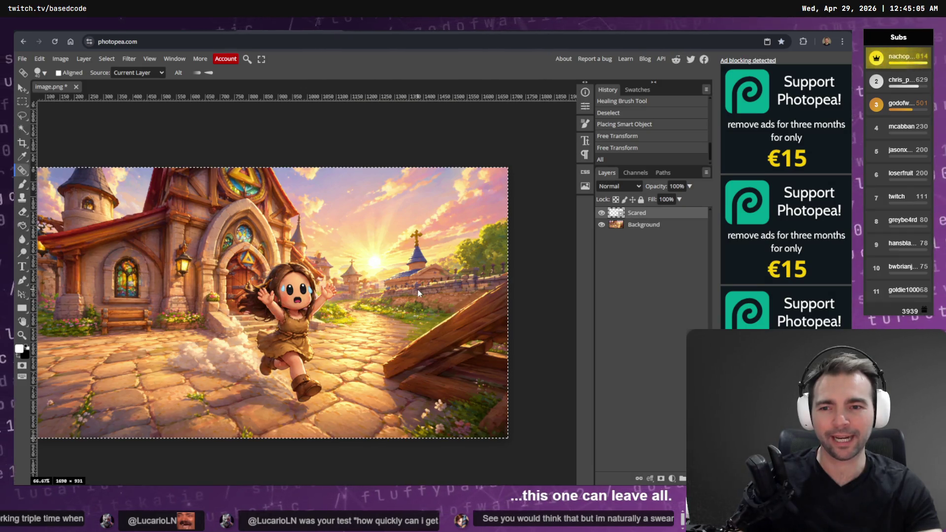
key(alt+Tab)
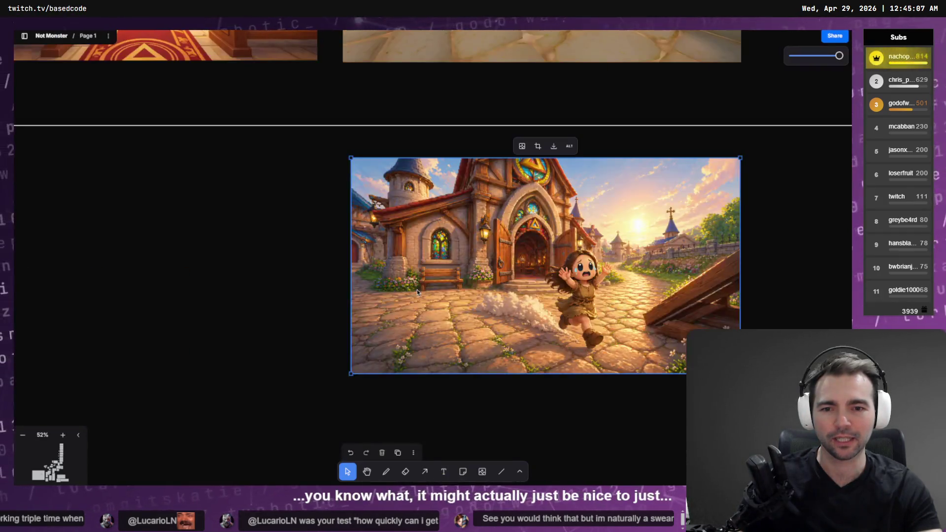
- Download the church-exterior fleeing-vagabond shot from tldraw as tldrawFile (18).png
scroll(458, 292, down, 5)
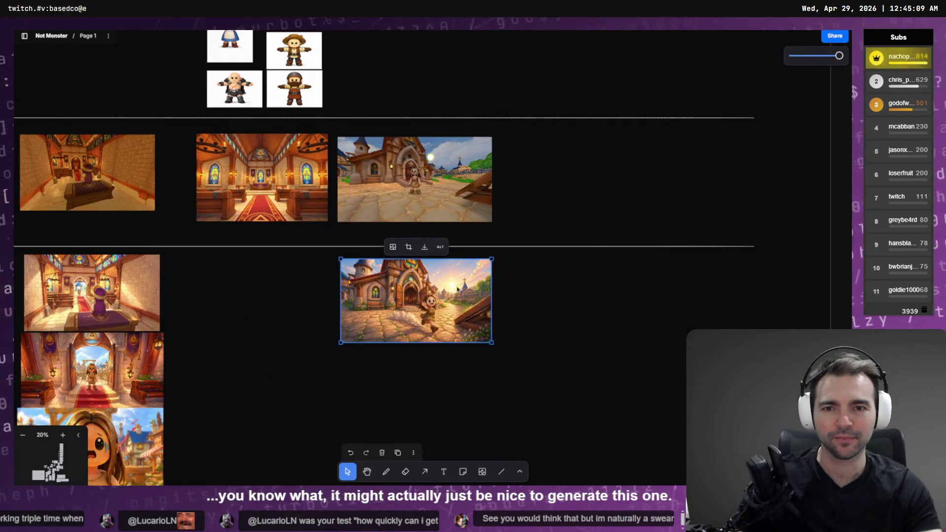
right_click(451, 253)
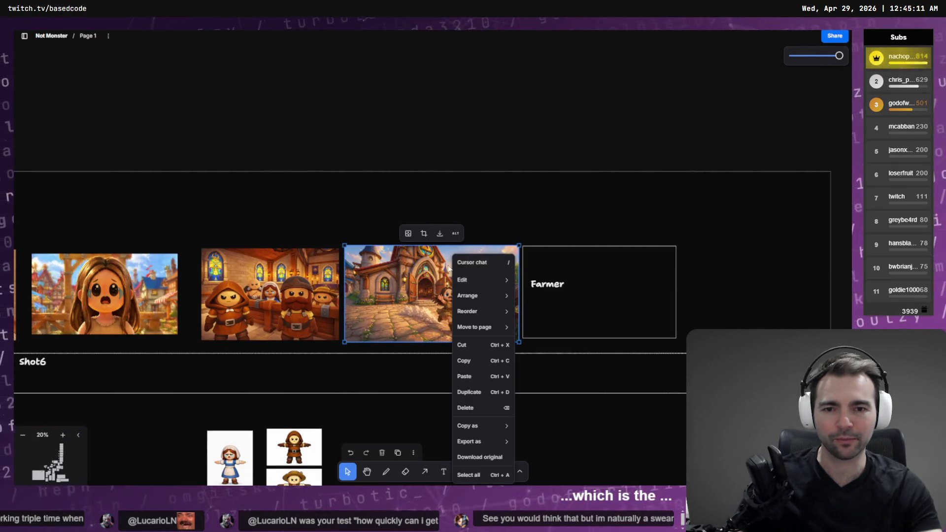
key(Escape)
click(440, 233)
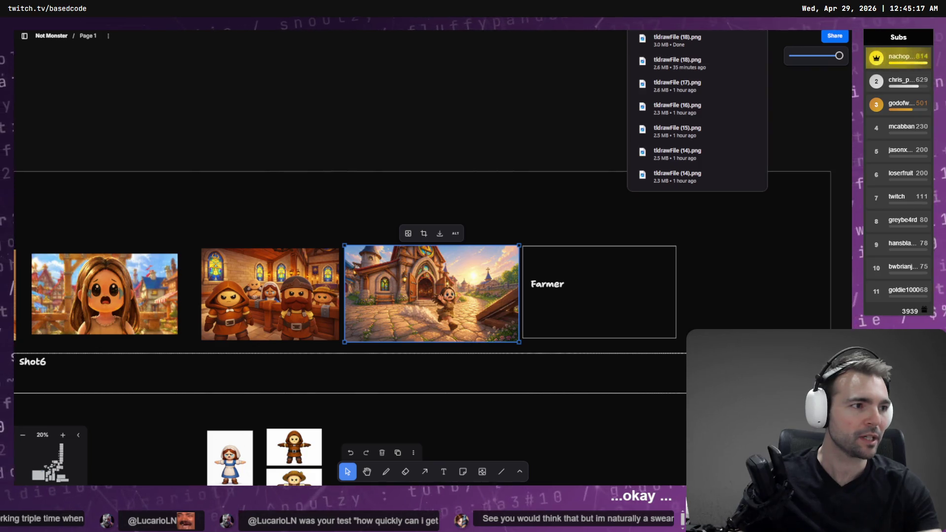
key(alt+Tab)
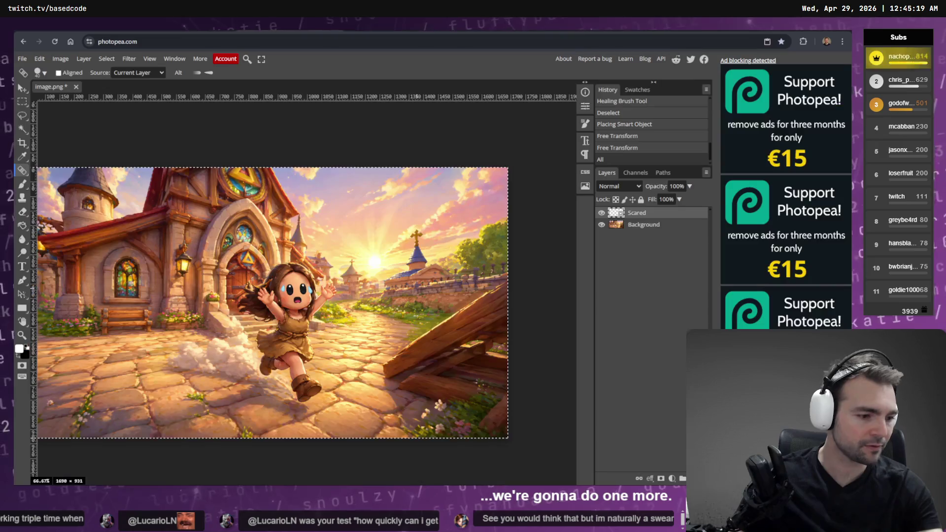
- Edit the earlier chapel shot prompt in ChatGPT, pasting over its selected shot description
key(alt+Tab)
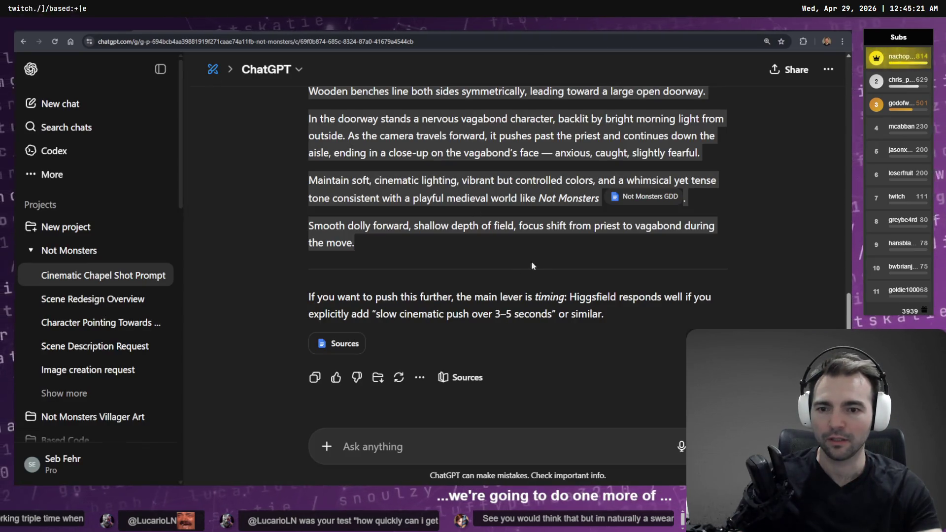
click(536, 262)
scroll(522, 416, up, 10)
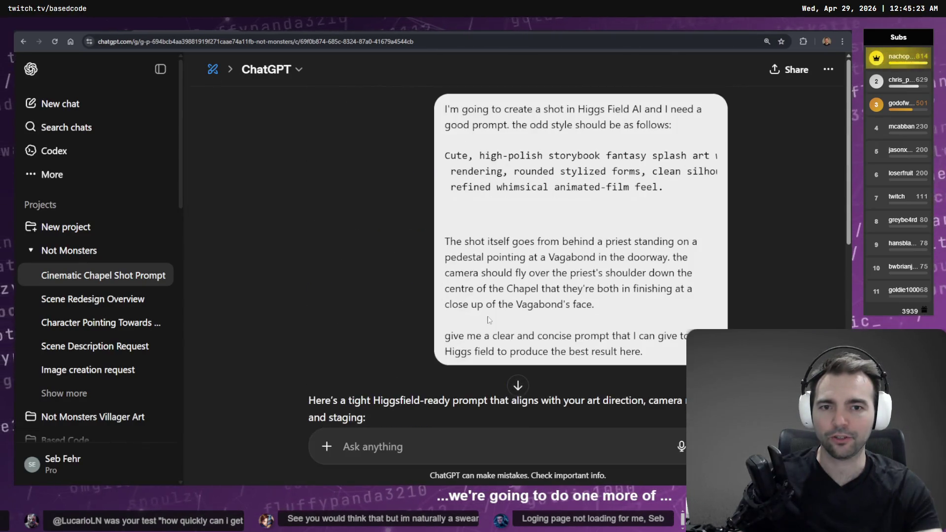
click(824, 73)
click(673, 191)
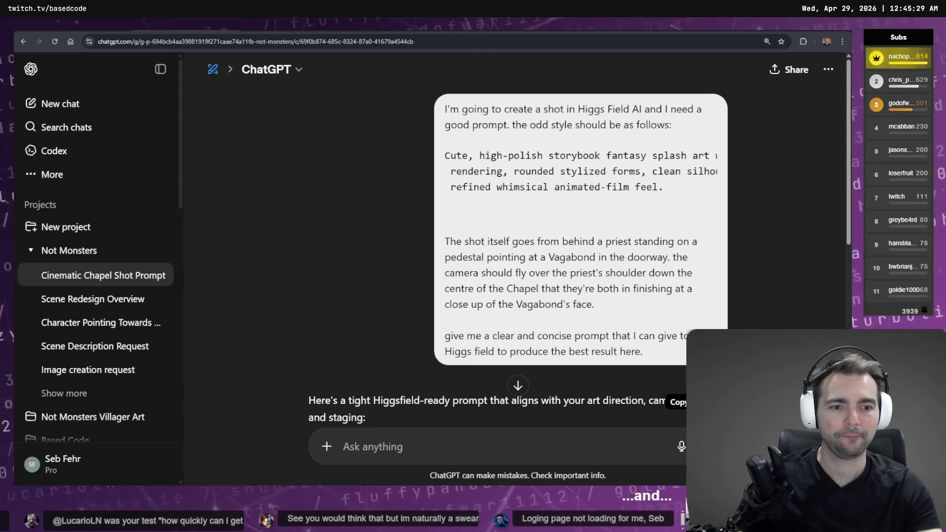
click(697, 382)
scroll(533, 208, down, 3)
scroll(323, 174, up, 1)
mouse_move(323, 174)
mouse_down()
mouse_move(522, 212)
mouse_move(523, 345)
mouse_move(522, 179)
mouse_move(542, 123)
mouse_move(620, 207)
mouse_up()
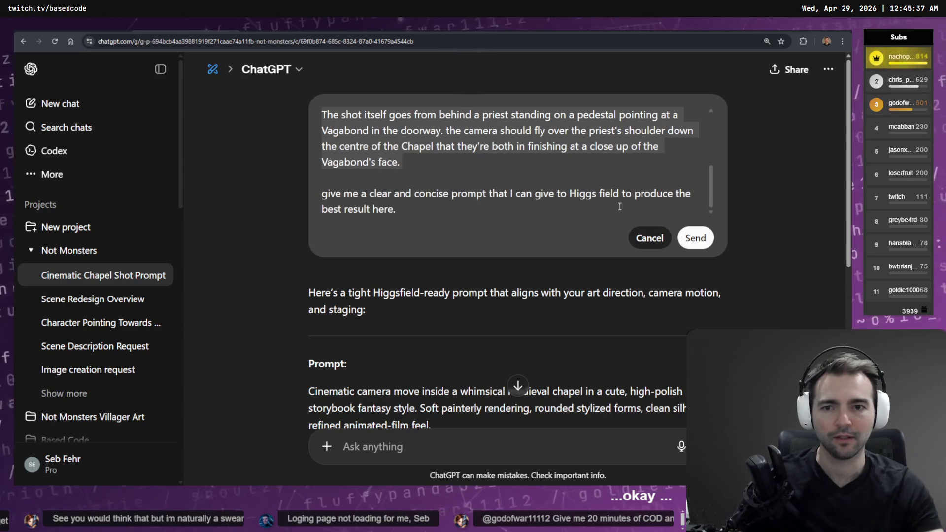
key(ctrl+v)
- Dictate the vagabond fleeing a church at sunrise, kicking up dust, and resend the prompt
key(super+h)
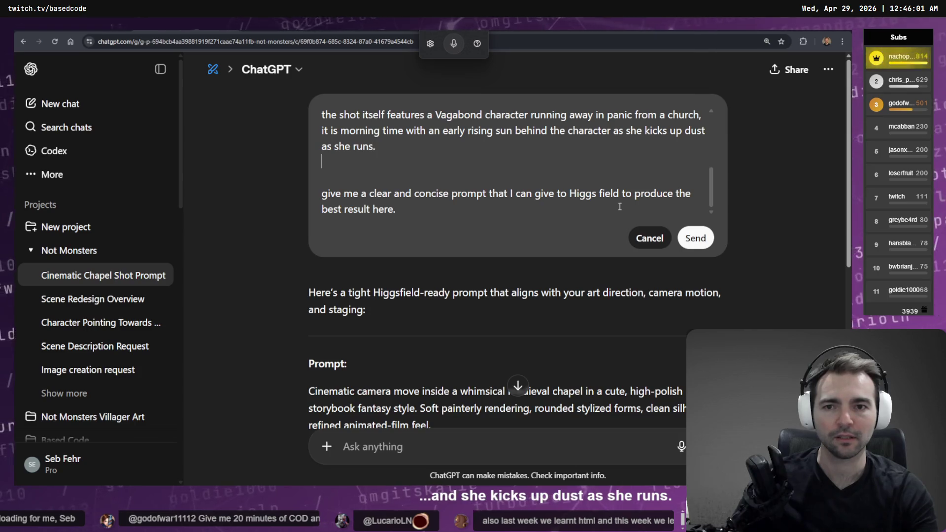
scroll(619, 207, up, 5)
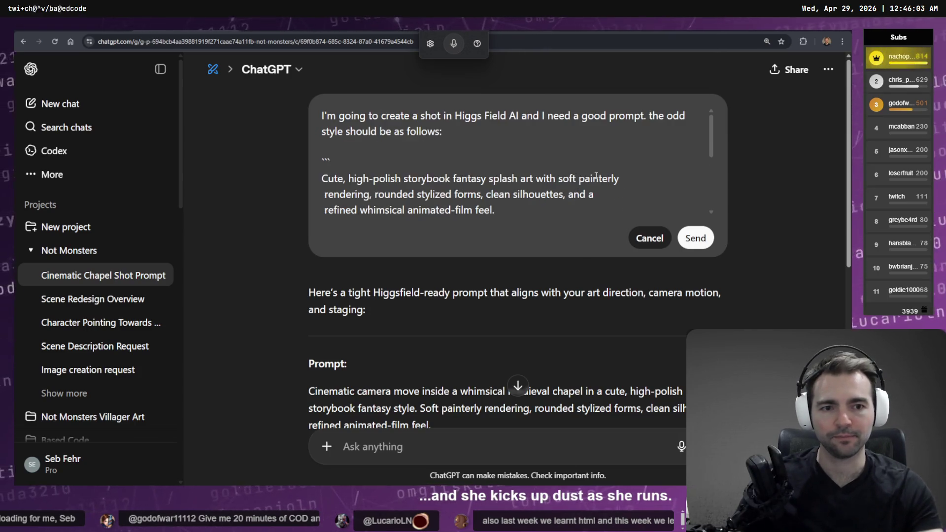
click(695, 238)
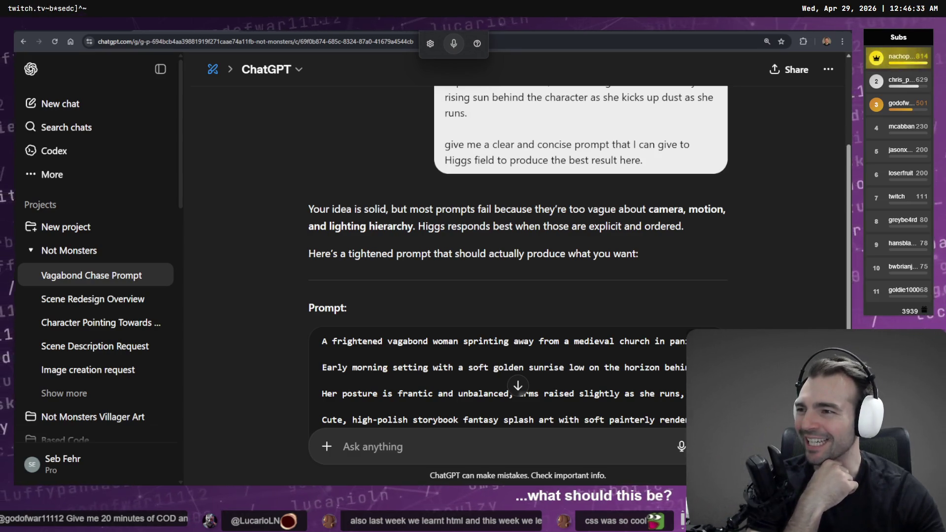
- Read ChatGPT's reply down to the tightened Higgsfield Prompt code block
scroll(418, 236, down, 5)
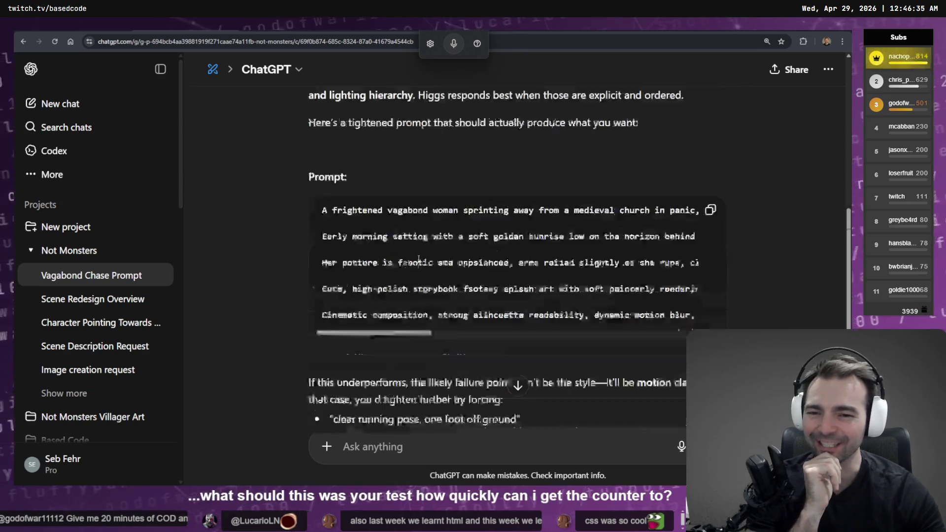
scroll(449, 258, up, 6)
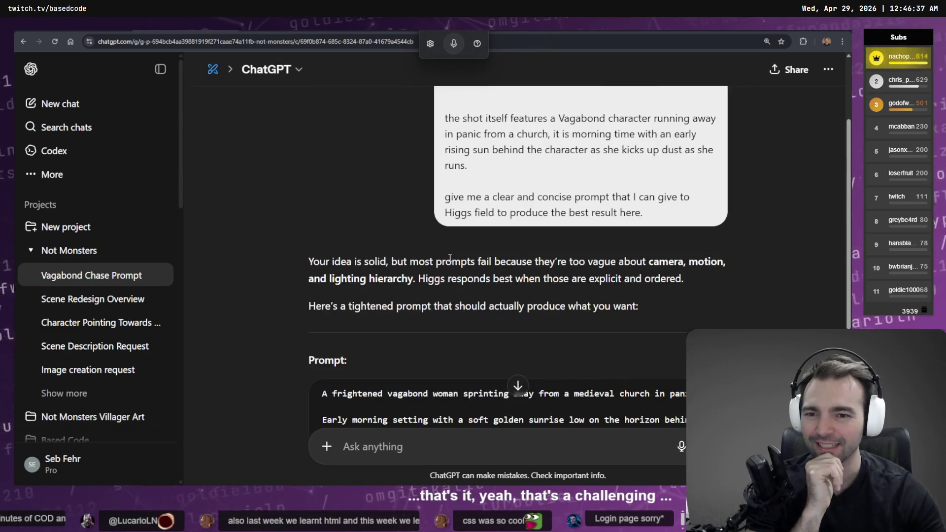
scroll(450, 257, down, 3)
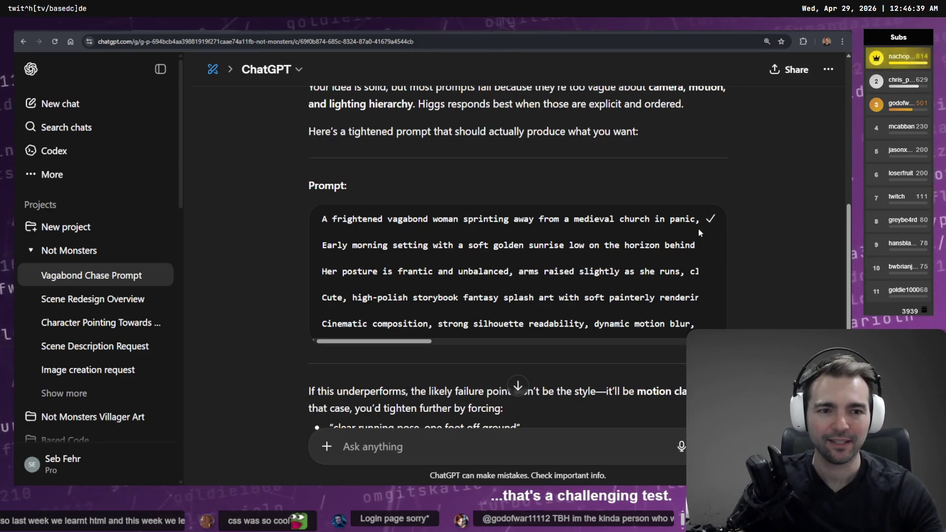
key(ctrl+Tab)
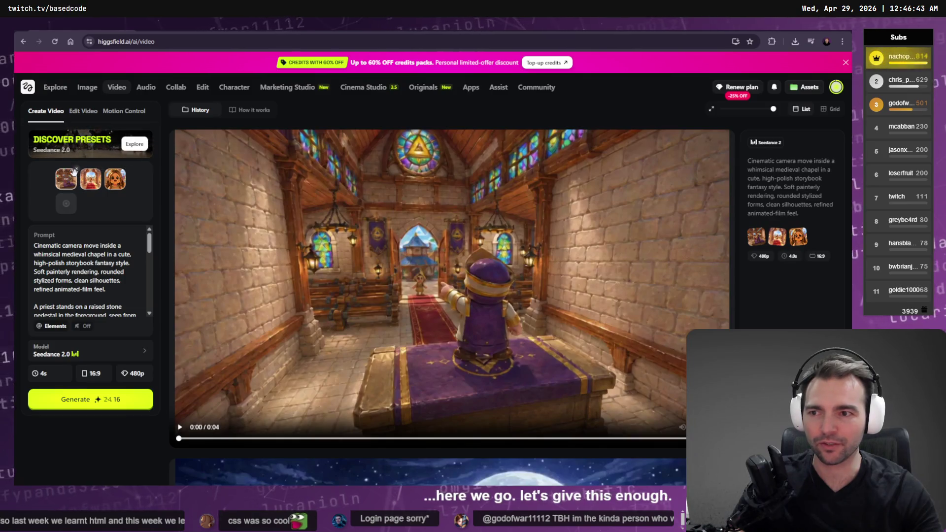
- Remove the three old reference images and paste the refined vagabond prompt over the old one
click(77, 170)
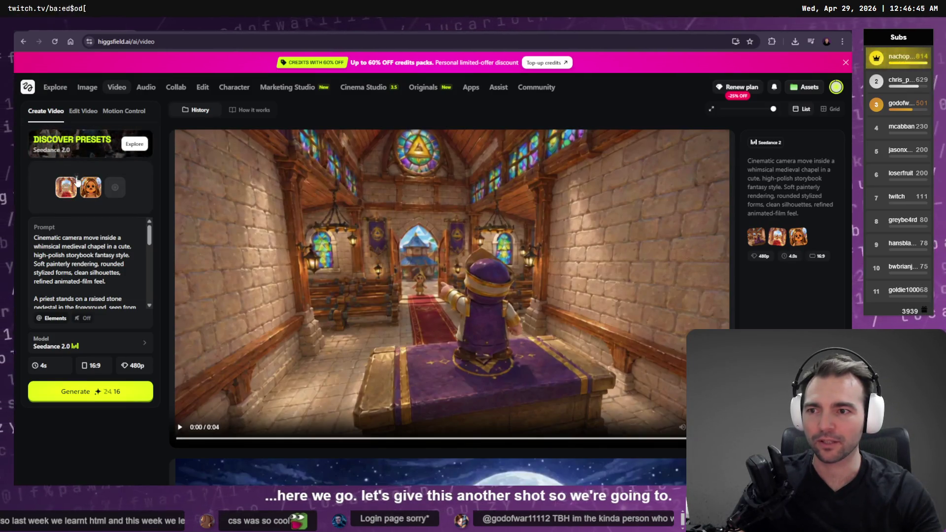
click(100, 179)
click(75, 179)
click(85, 272)
key(ctrl+a)
key(ctrl+v)
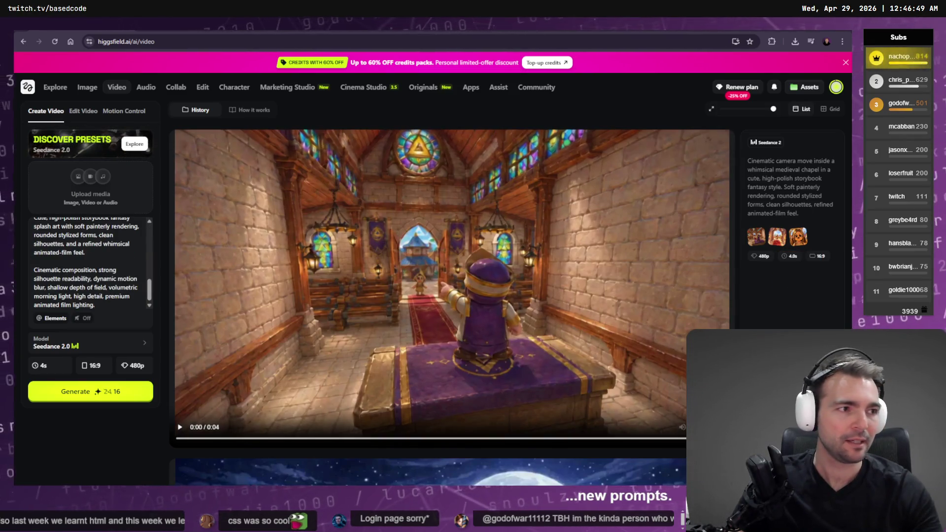
- Check the storyboard reference frame, then open Higgsfield's media upload options
key(alt+Tab)
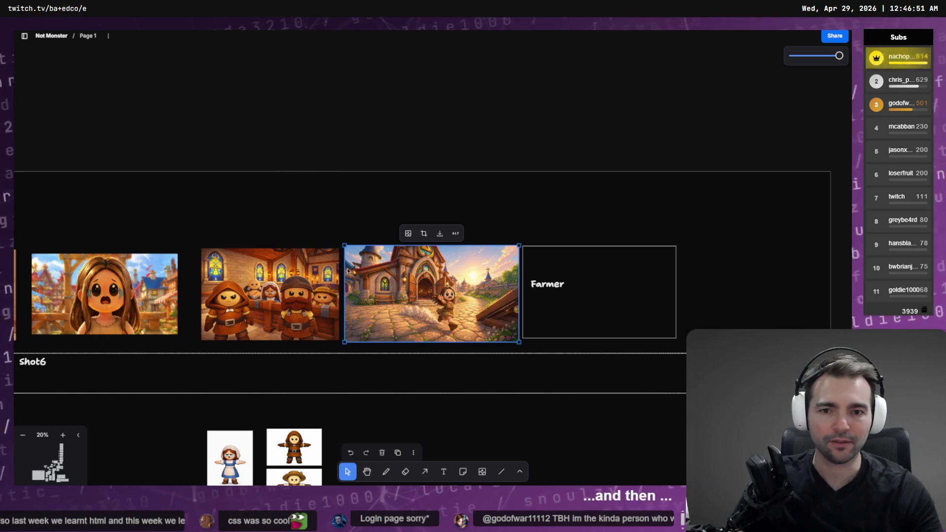
key(alt+Tab)
click(68, 180)
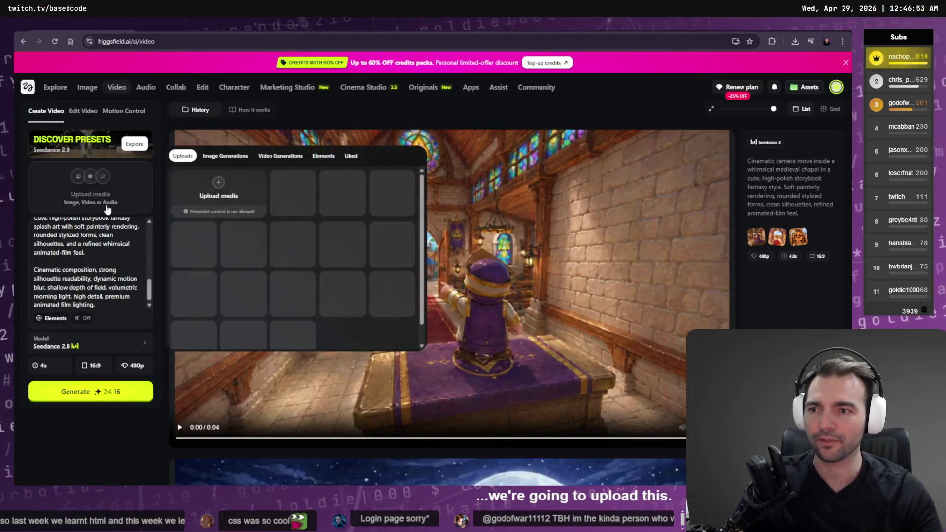
- Upload the church-exterior reference image to Higgsfield through the Open dialog
click(207, 195)
double_click(135, 92)
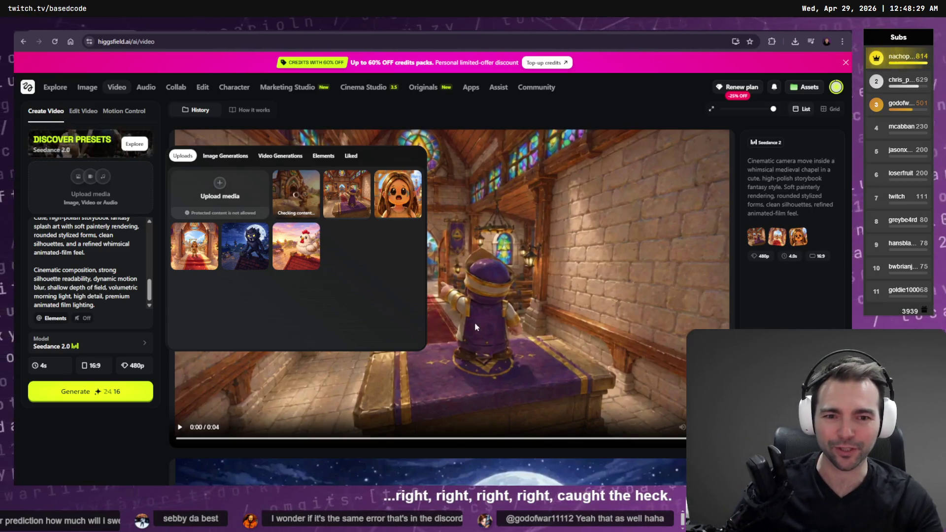
scroll(636, 289, down, 5)
scroll(635, 289, down, 10)
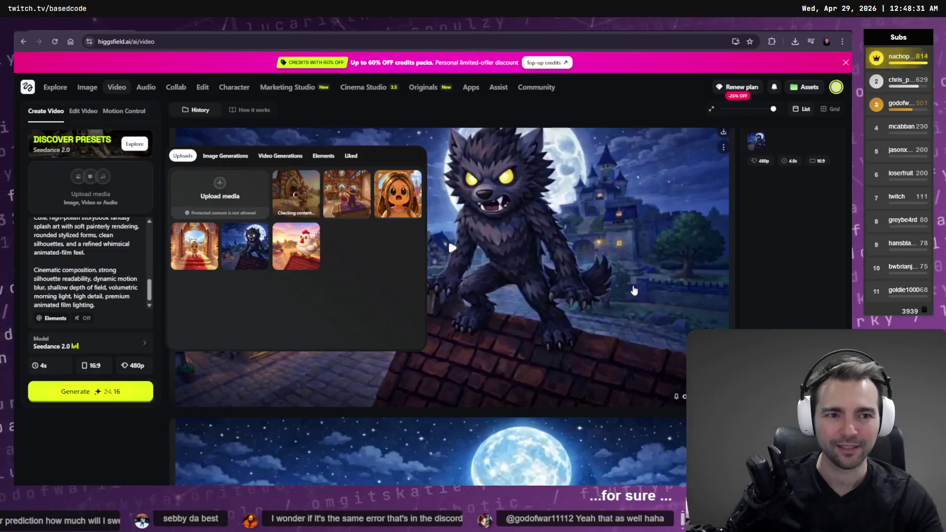
scroll(634, 290, up, 5)
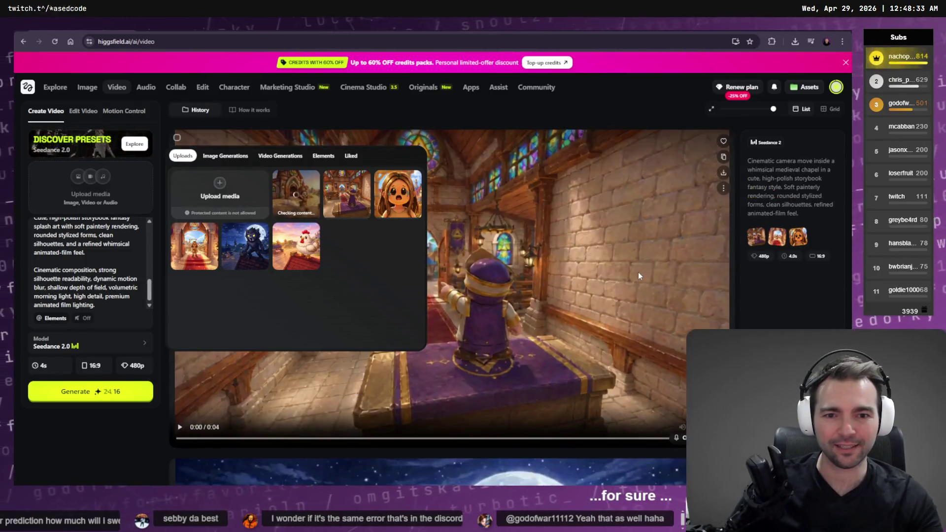
drag(62, 252, 100, 255)
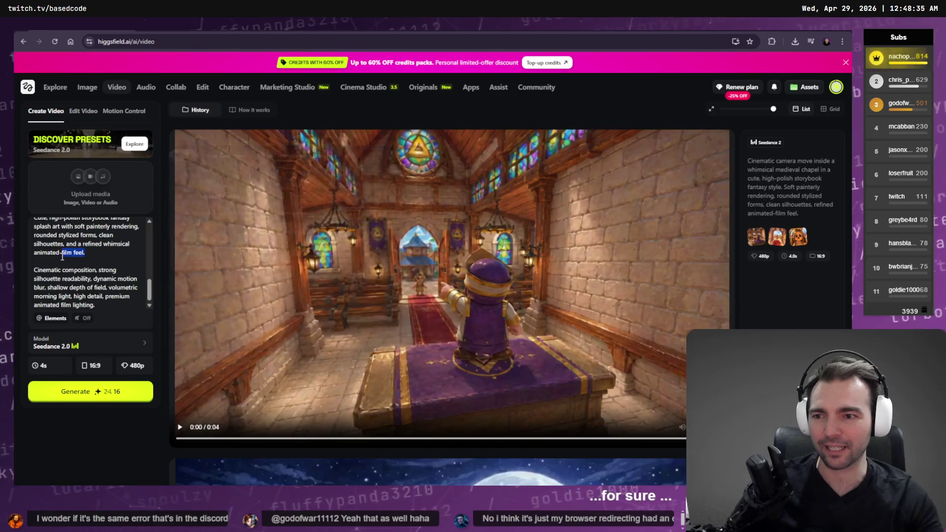
scroll(88, 261, up, 5)
scroll(99, 256, down, 5)
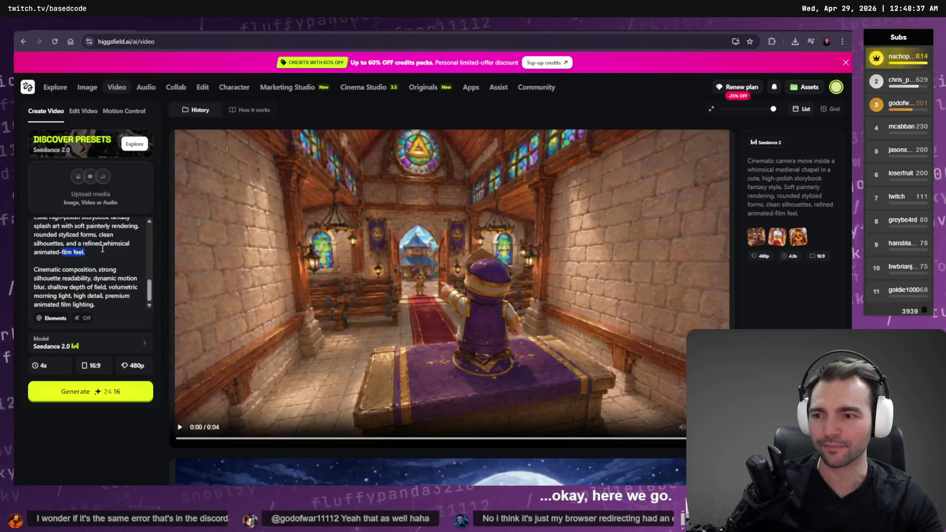
scroll(100, 258, up, 10)
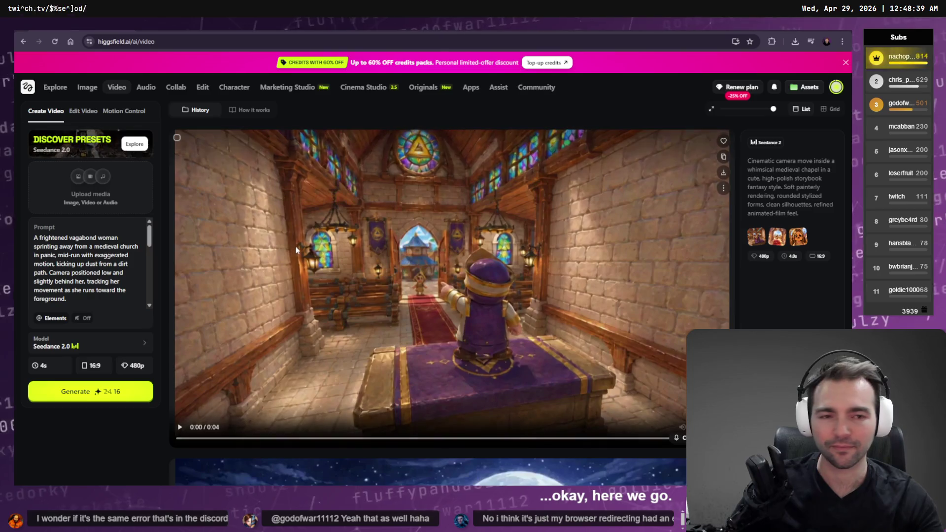
- Delete the upload flagged Not eligible from the Uploads picker and return to the storyboard
key(alt+Tab)
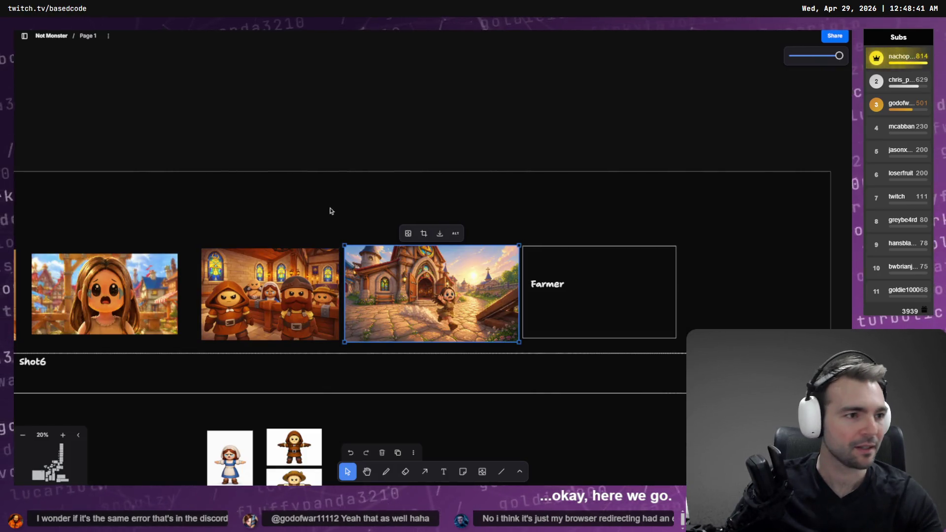
key(alt+Tab)
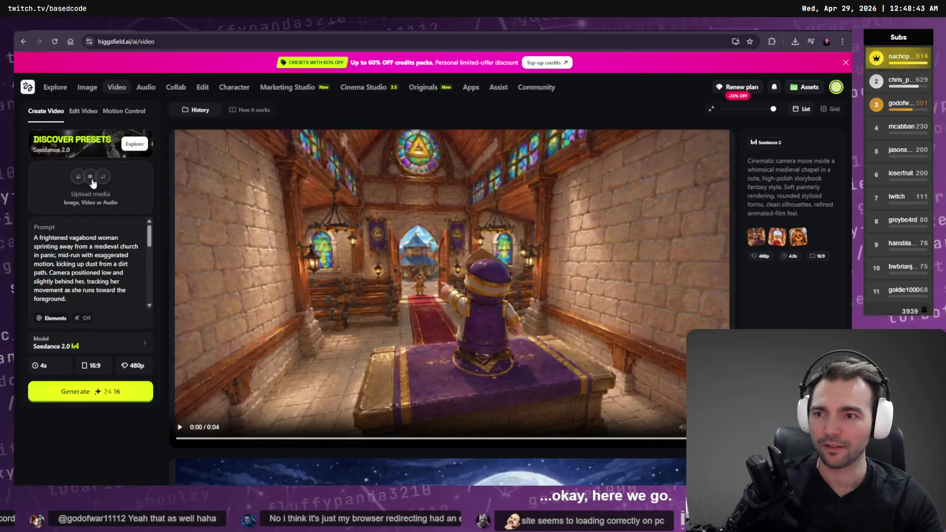
click(92, 180)
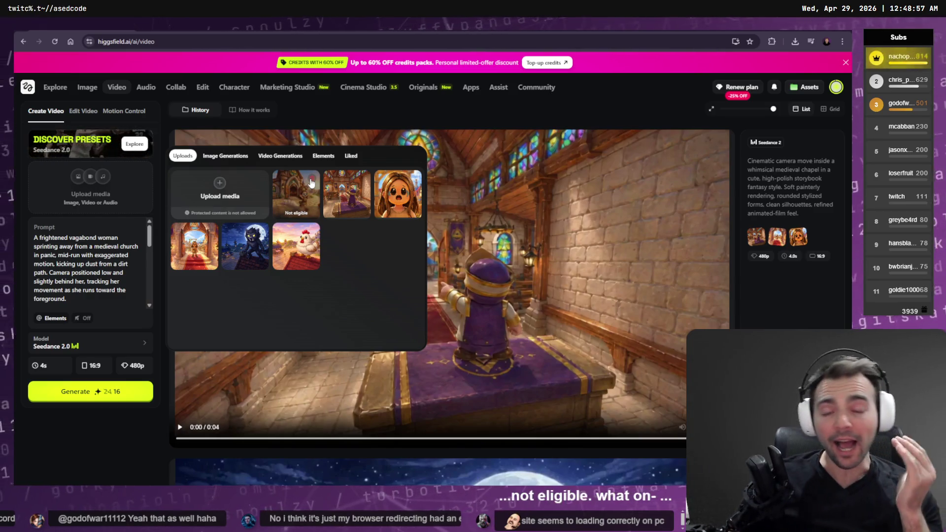
click(312, 181)
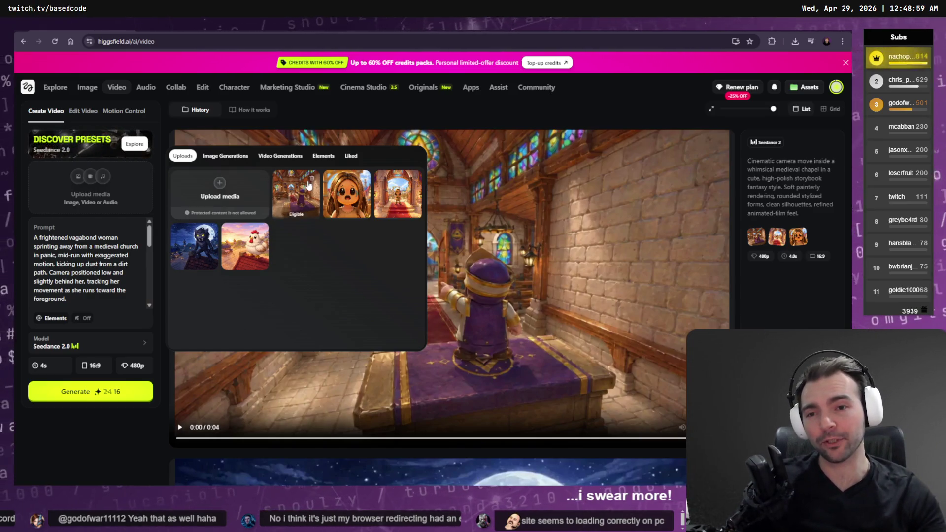
key(alt+Tab)
key(alt+Tab)
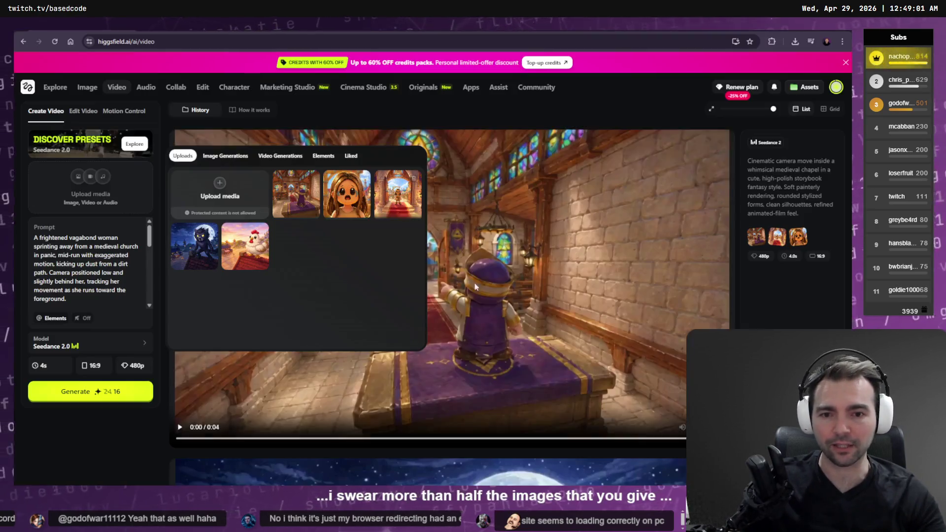
key(alt+Tab)
scroll(483, 281, down, 1)
scroll(483, 279, down, 5)
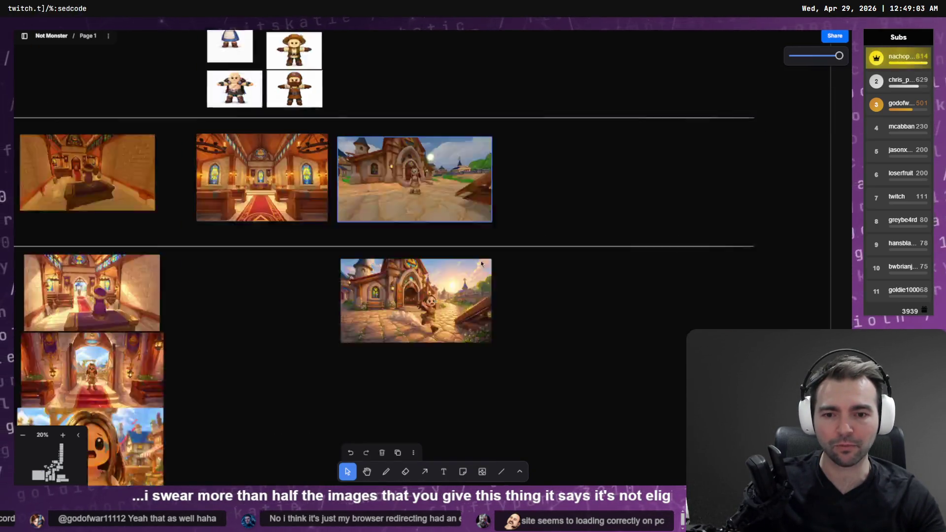
- Download the original file of the vagabond-running-from-church storyboard image
click(444, 148)
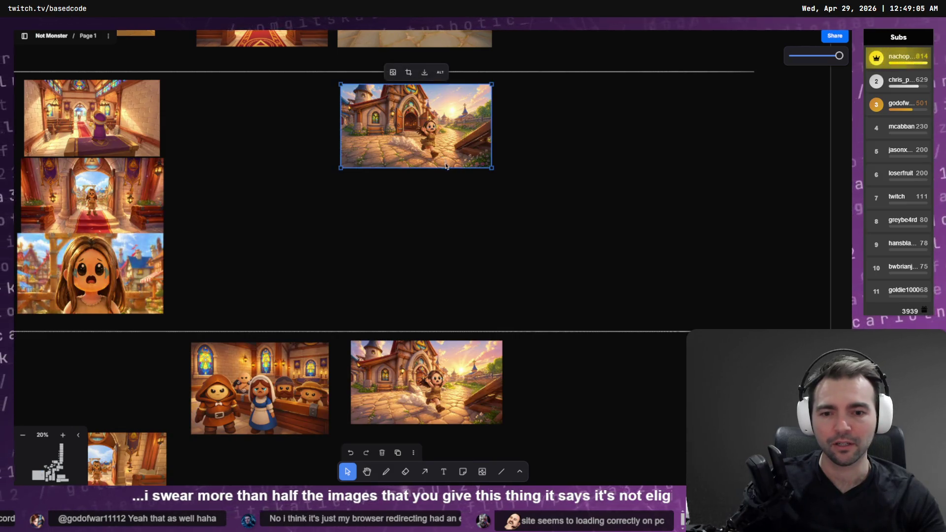
scroll(448, 310, down, 2)
click(448, 310)
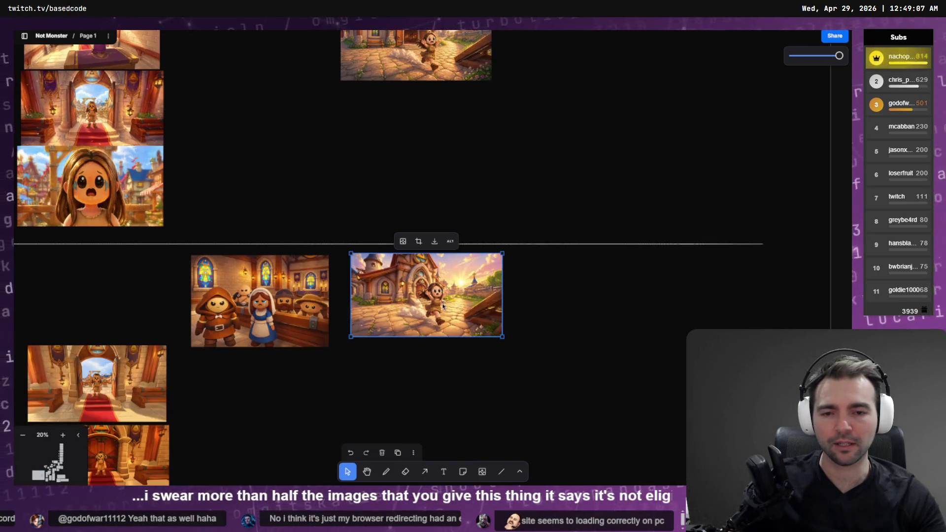
right_click(446, 309)
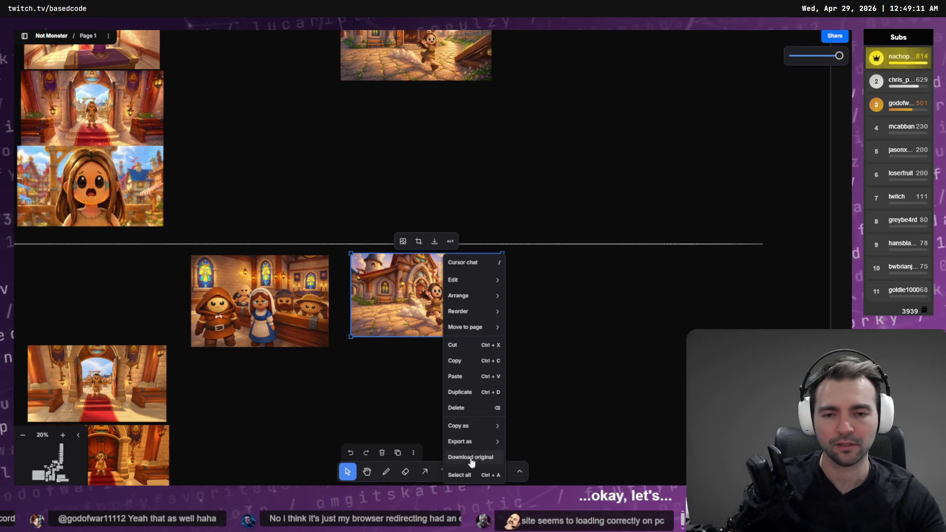
click(471, 457)
key(alt+Tab)
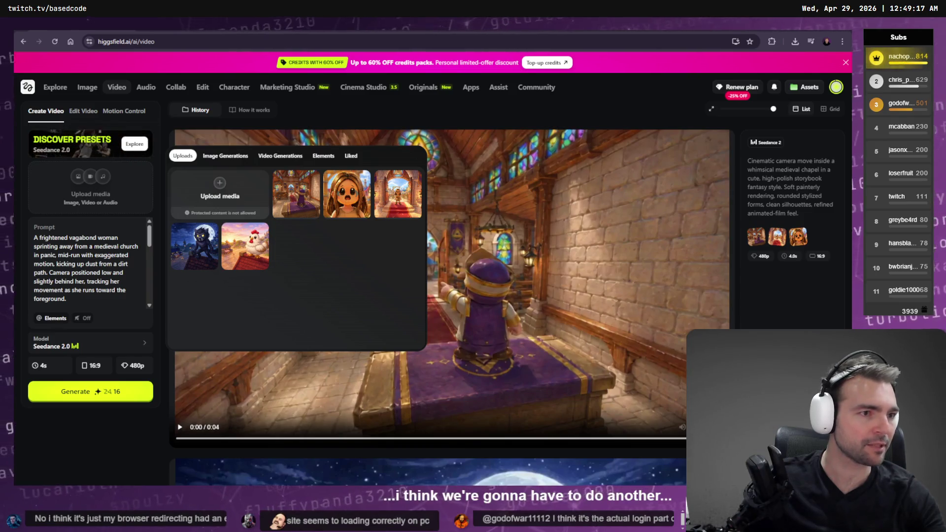
key(alt+Tab)
- Load chatgpt.com in a new browser tab with an empty message box
key(ctrl+t)
text(chatgpt.com)
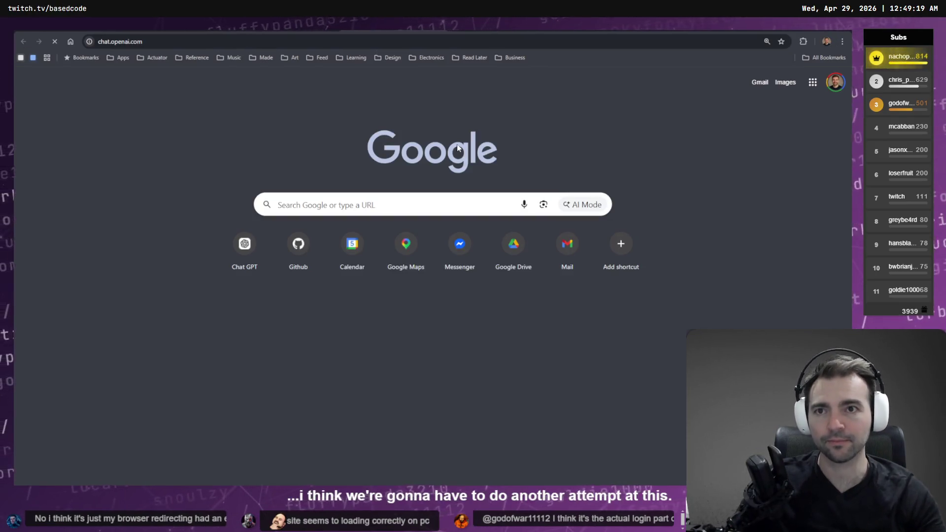
key(Return)
key(alt+Tab)
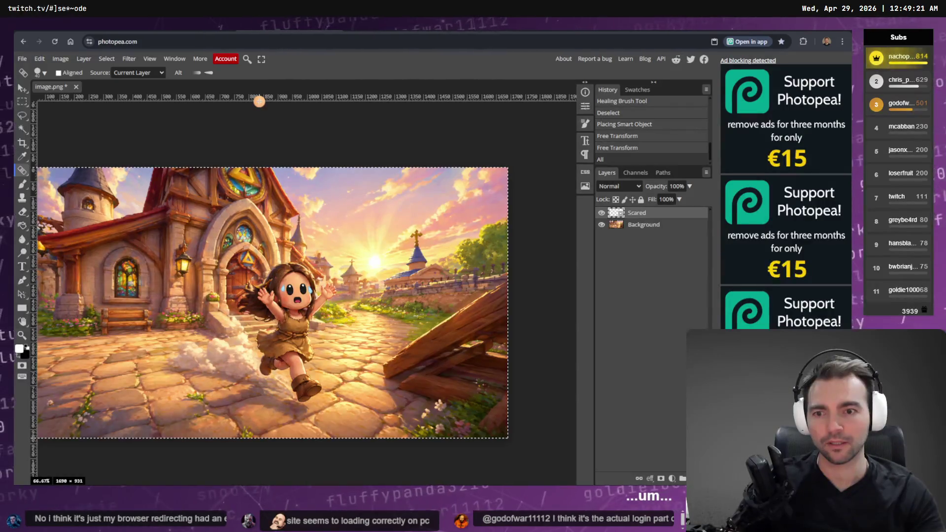
key(alt+Tab)
key(ctrl+v)
key(ctrl+z)
- Attach image (1).png and dictate that the church door in the background must be open
click(327, 252)
click(364, 281)
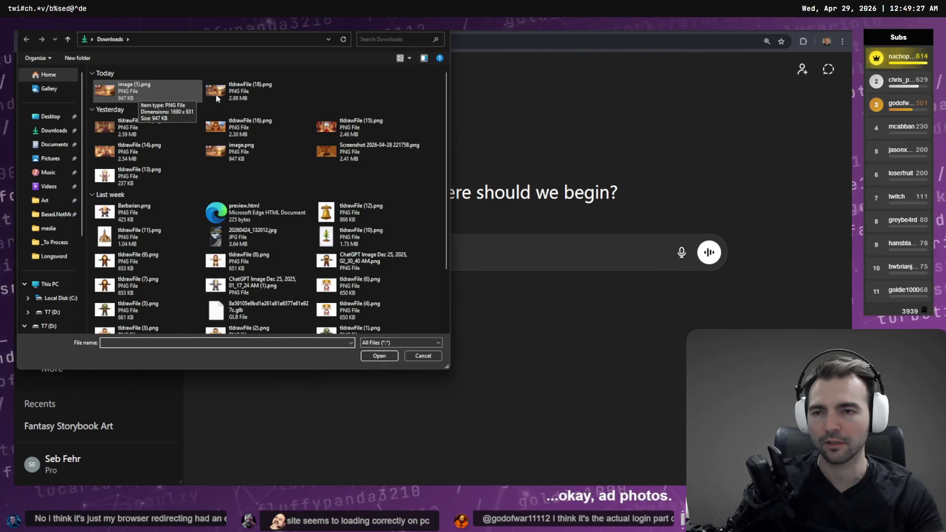
double_click(157, 97)
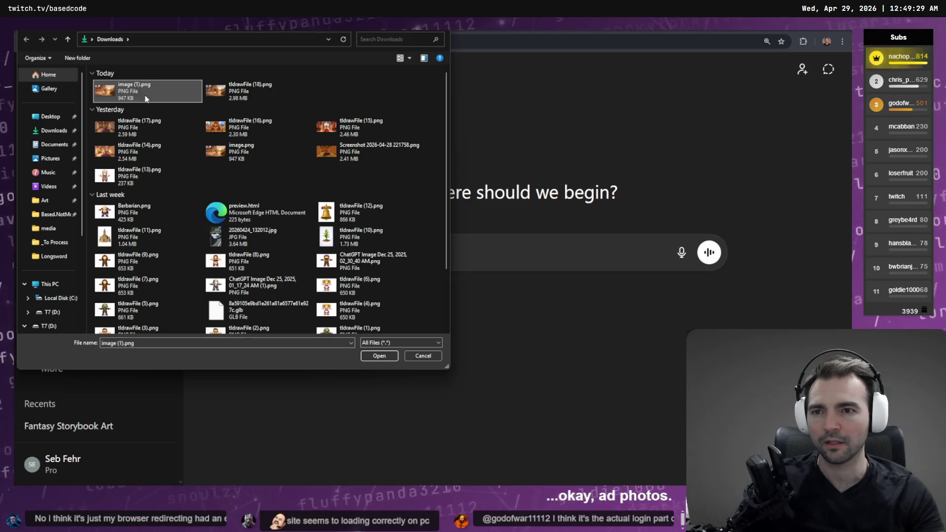
key(super+h)
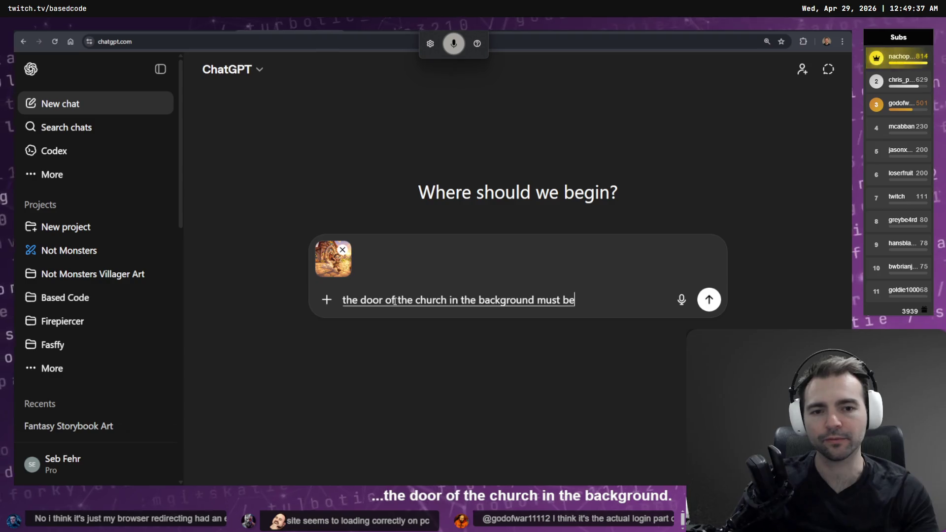
- Switch the chat to image creation and send the open-church-door image request
click(327, 300)
click(364, 171)
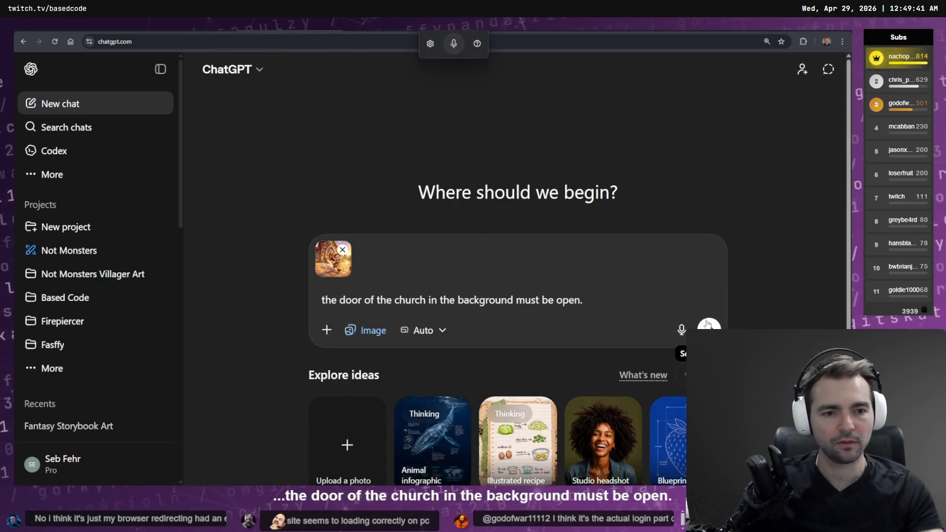
click(709, 326)
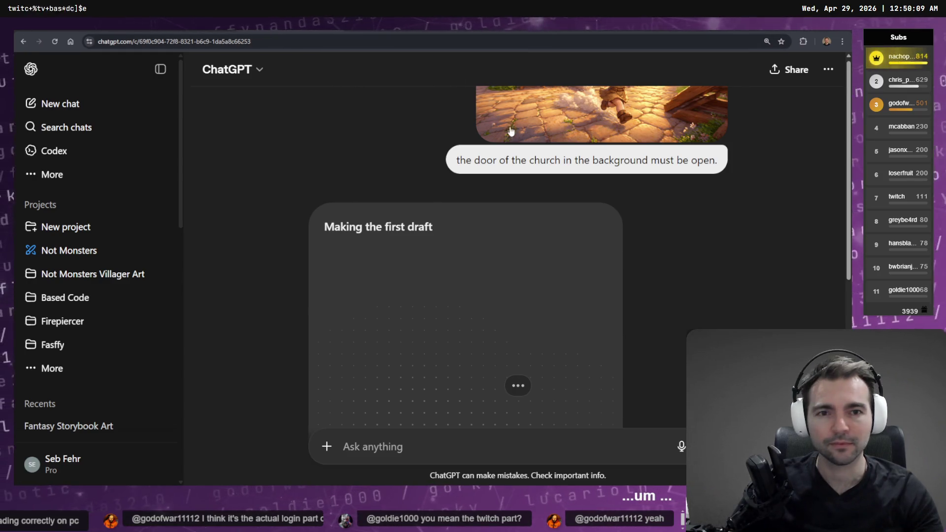
scroll(501, 147, up, 2)
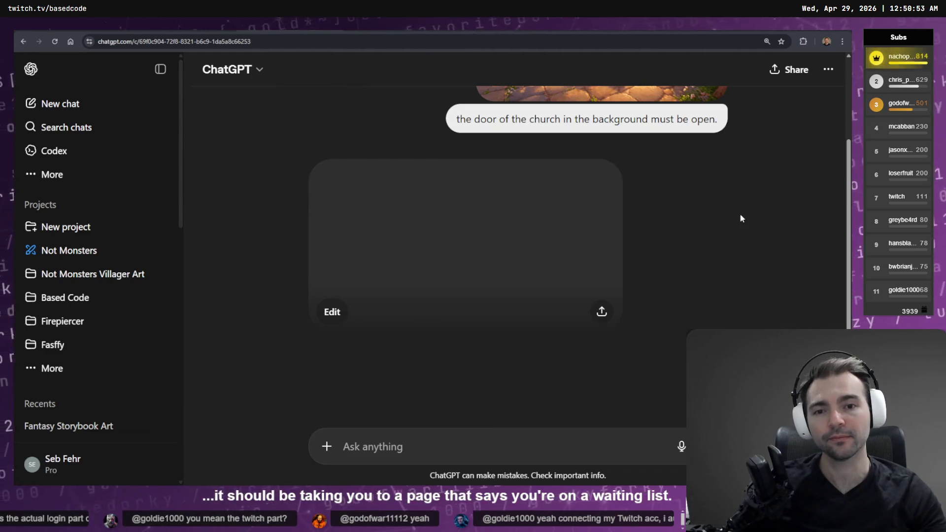
- Open the generated open-door church image, copy it, and download it as a PNG
click(555, 222)
right_click(553, 220)
click(613, 256)
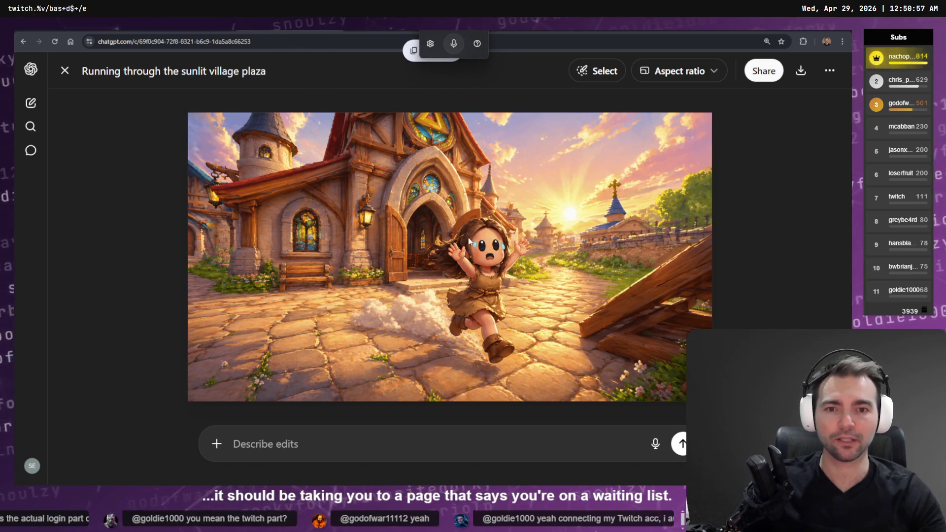
click(800, 70)
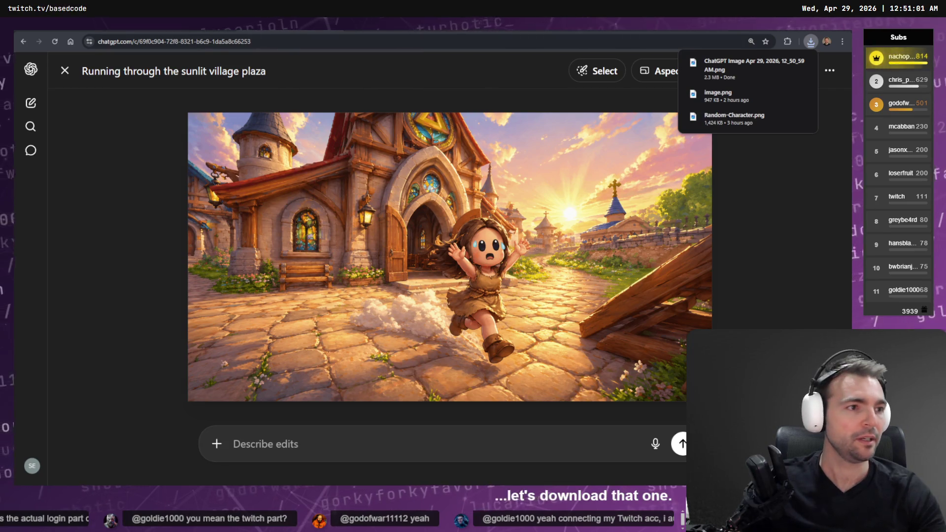
key(ctrl+Tab)
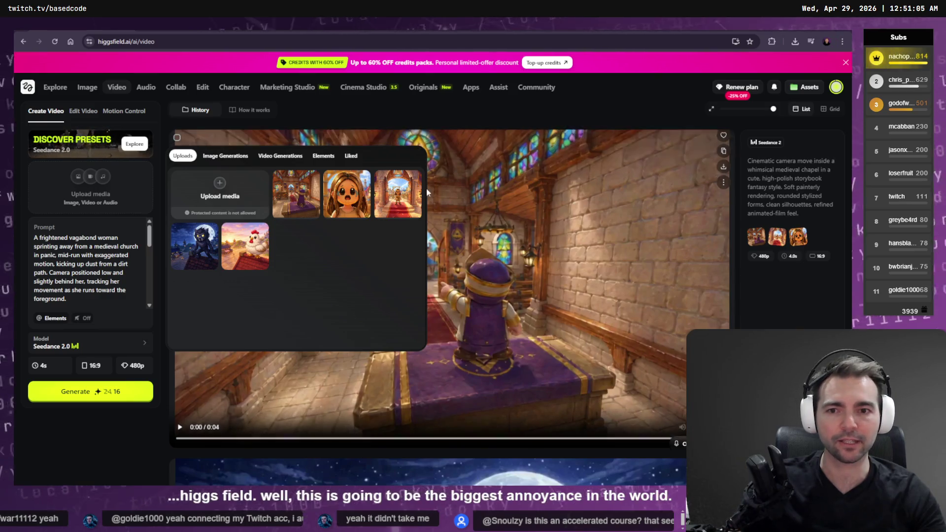
- Upload the ChatGPT Image Apr 29 PNG from Downloads to Higgsfield's media
click(220, 190)
double_click(331, 215)
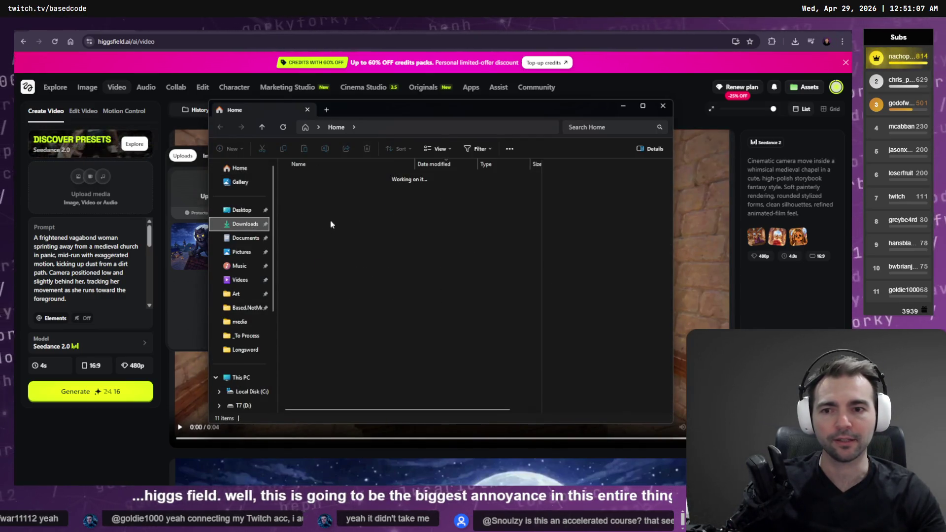
double_click(332, 194)
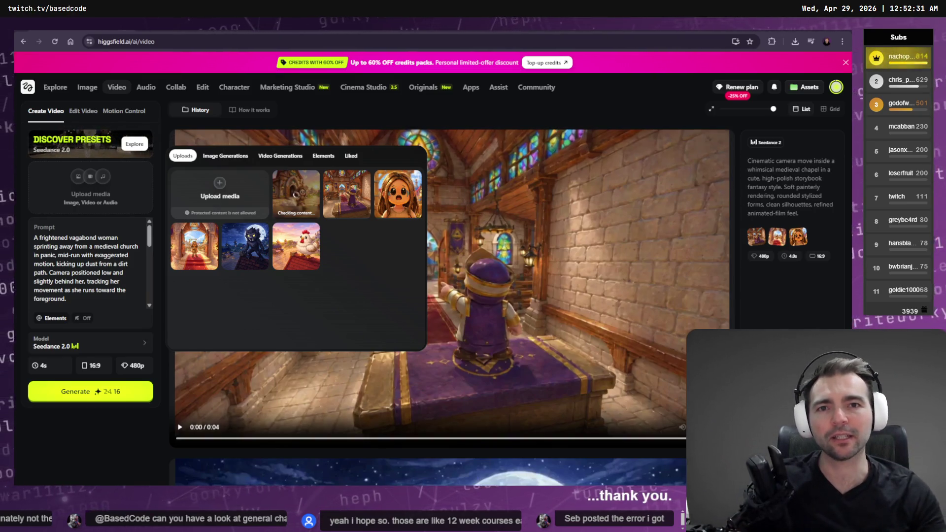
key(ctrl+t)
- Load basedstreamtools.com and go to its Login page
text(basedstreamtools.com)
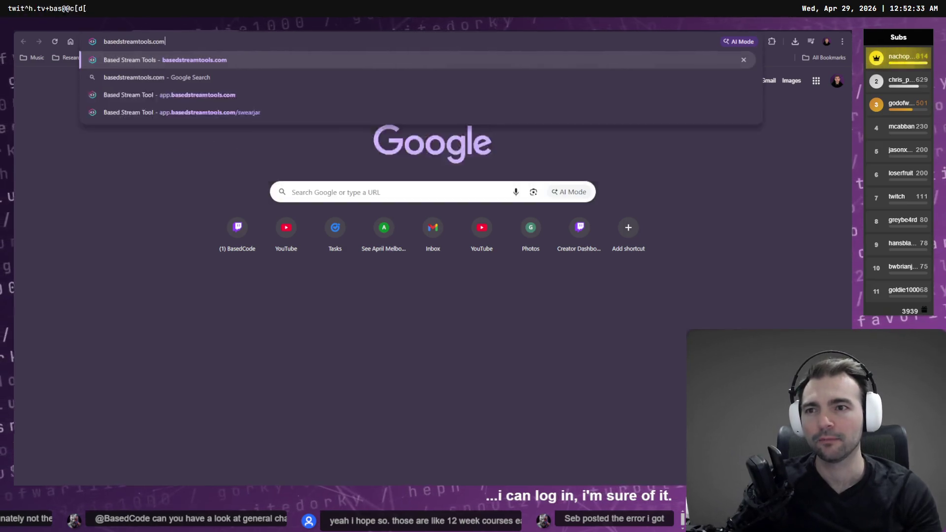
key(Return)
click(412, 272)
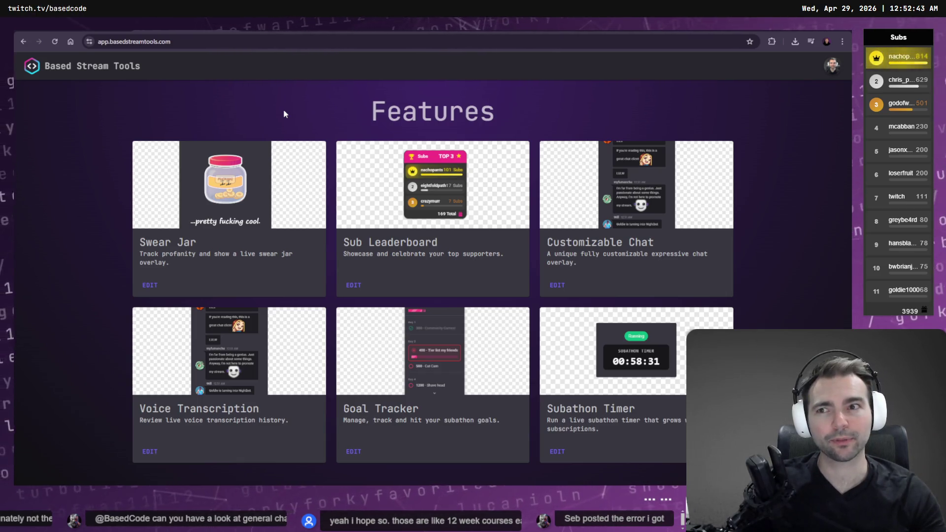
key(ctrl+Tab)
key(ctrl+Tab)
key(ctrl+shift+Tab)
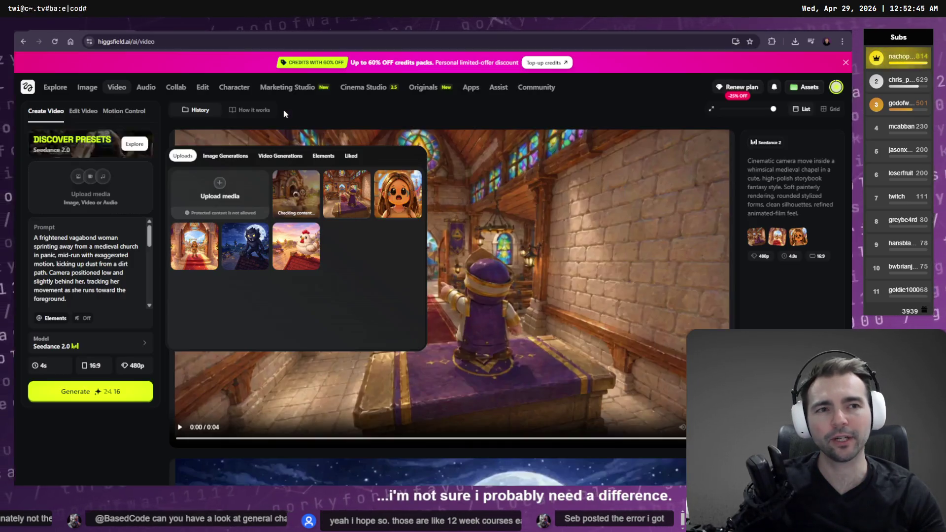
- In another Chrome profile window, sign in to Based Stream Tools with Twitch and begin the authenticator code
key(ctrl+shift+m)
key(Down)
key(Return)
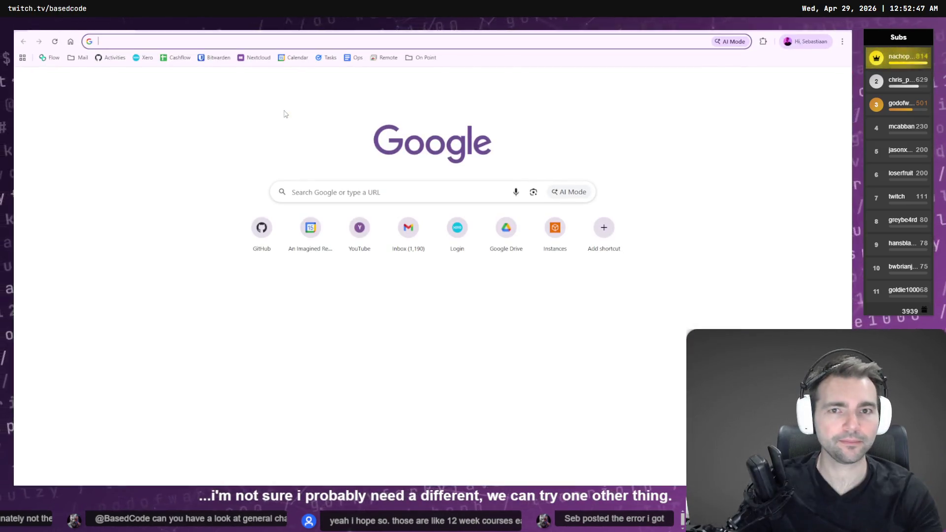
text(base)
key(Return)
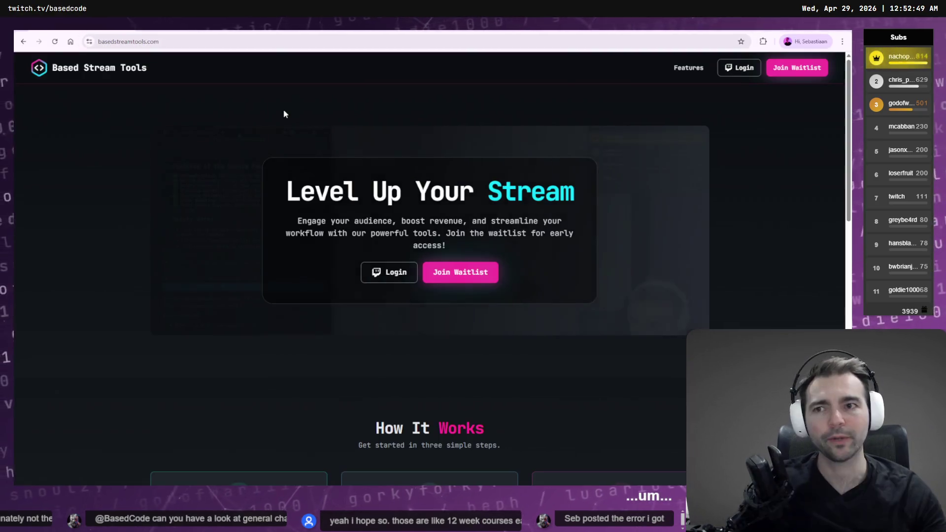
click(394, 274)
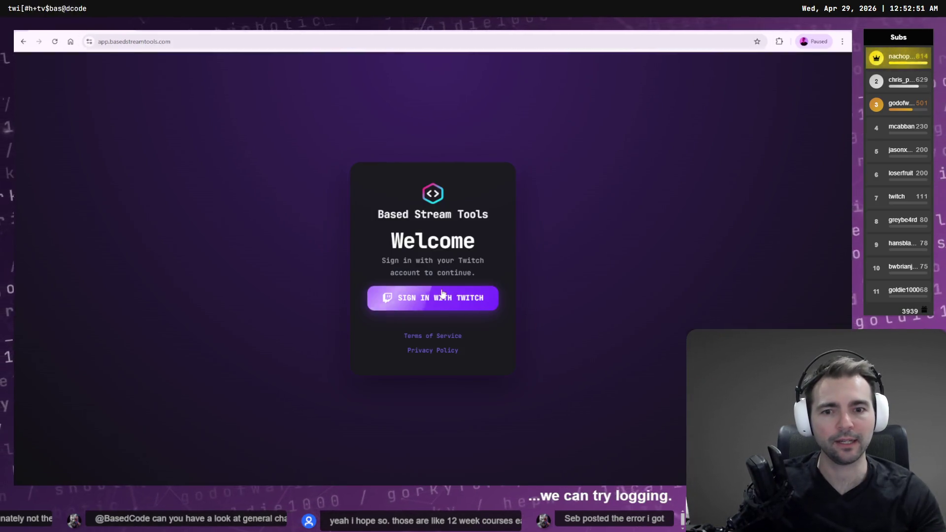
click(445, 293)
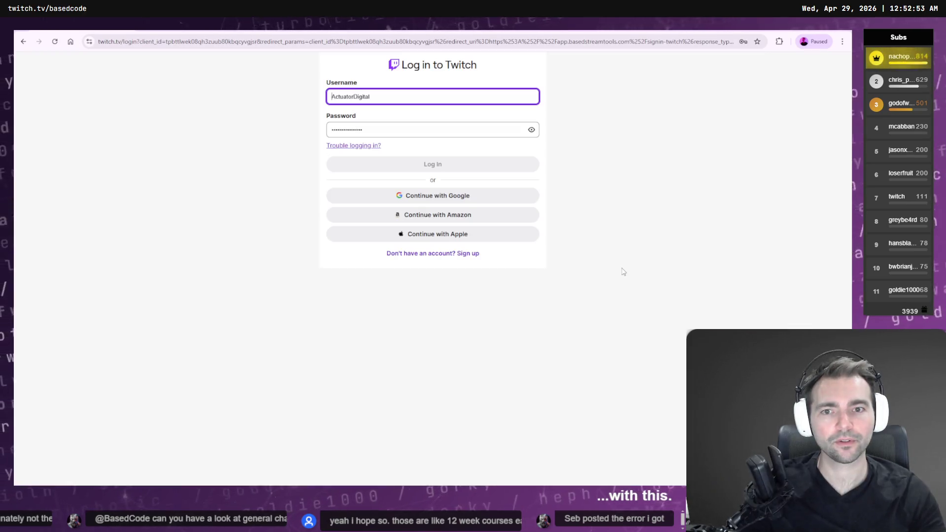
click(454, 170)
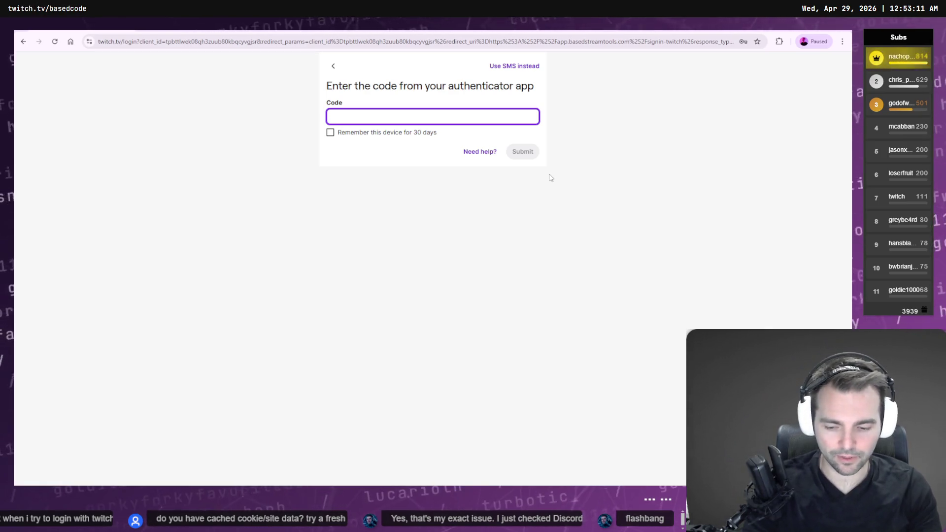
text(0)
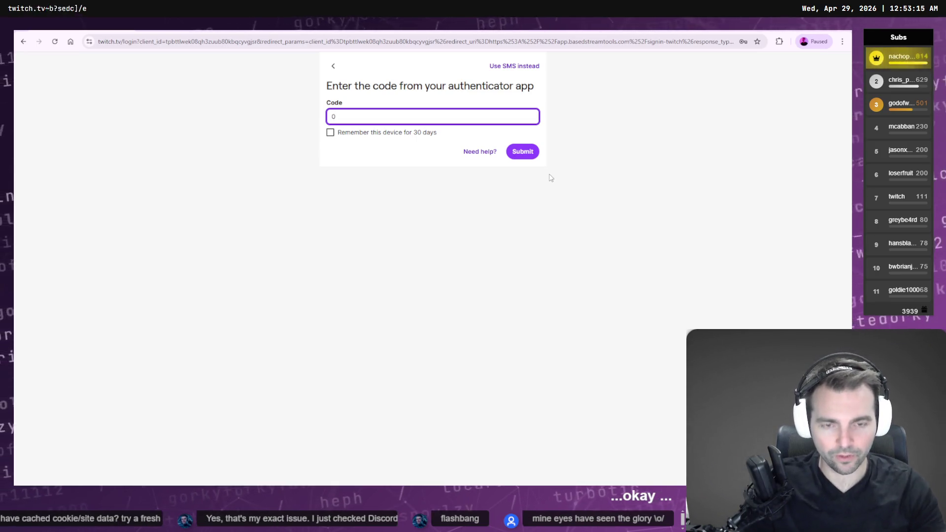
key(alt+Tab)
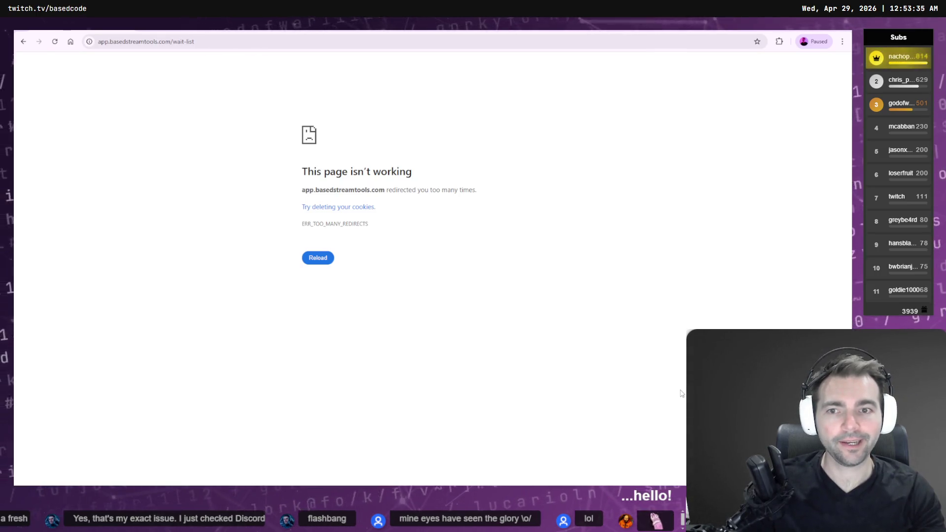
- Delete the stored site data for basedstreamtools and twitch.tv
click(90, 41)
click(199, 136)
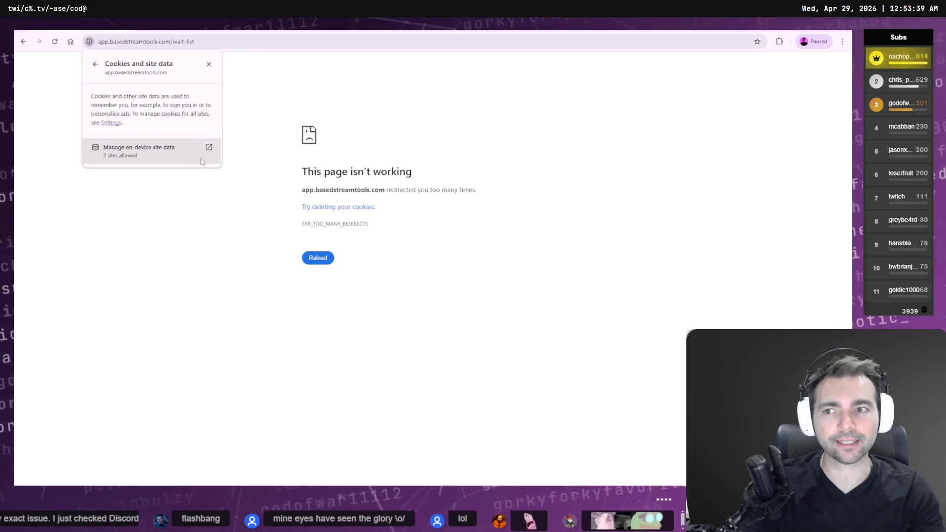
click(207, 153)
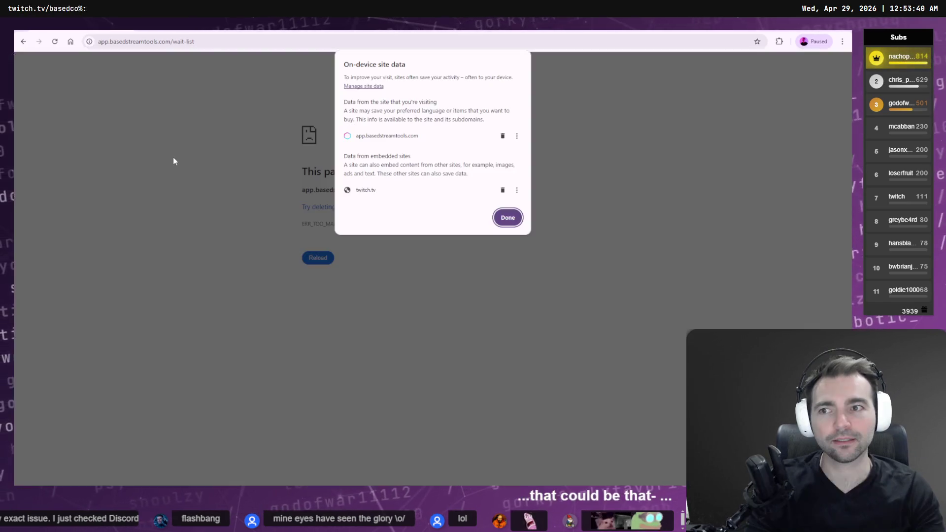
click(502, 137)
click(502, 190)
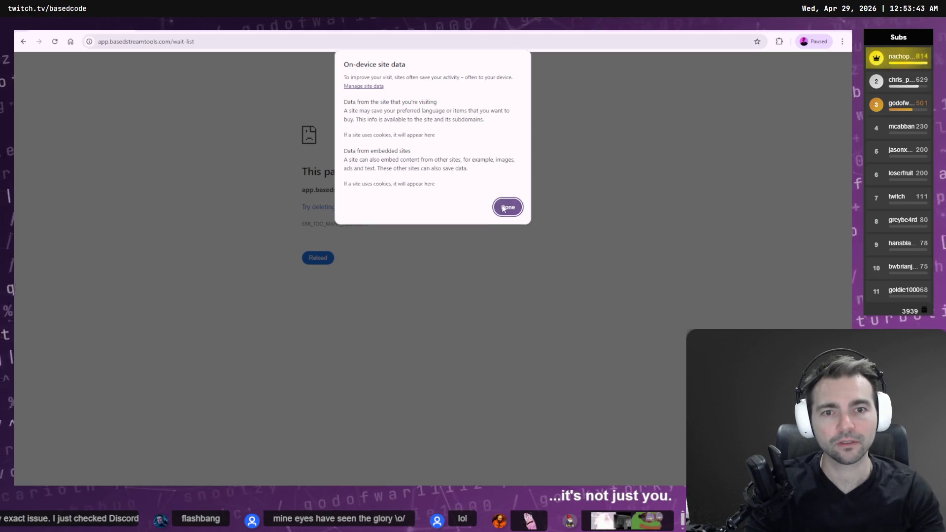
click(503, 208)
- Reload, retry the Twitch sign-in with the autofilled credentials, then close the error window
right_click(146, 133)
click(227, 169)
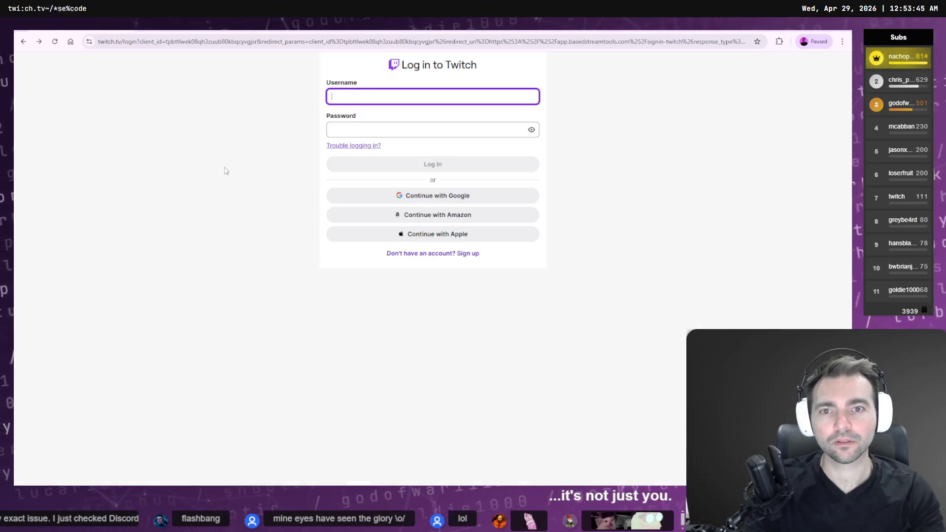
click(24, 39)
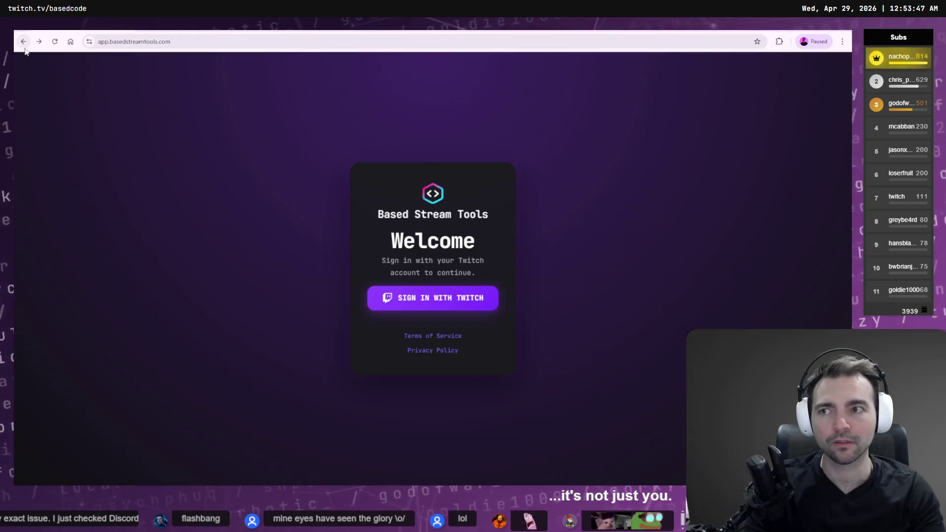
click(419, 302)
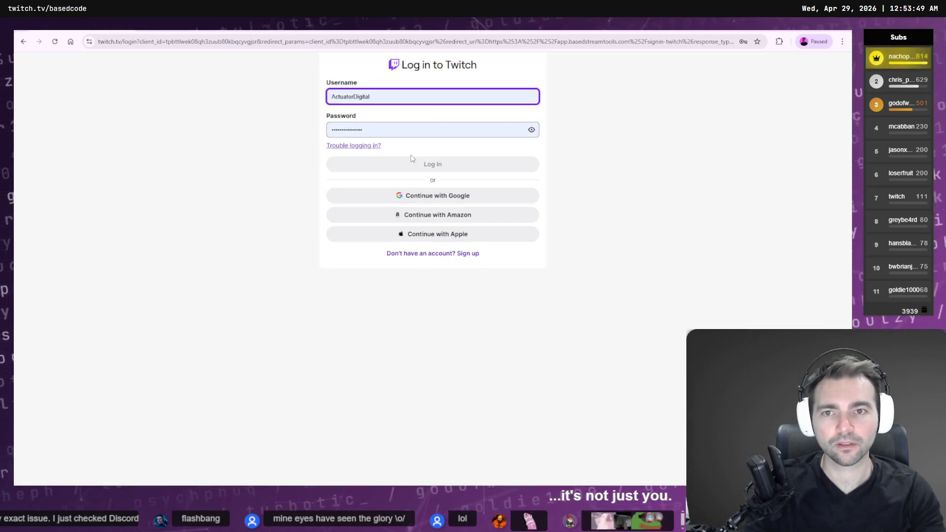
click(424, 129)
click(433, 164)
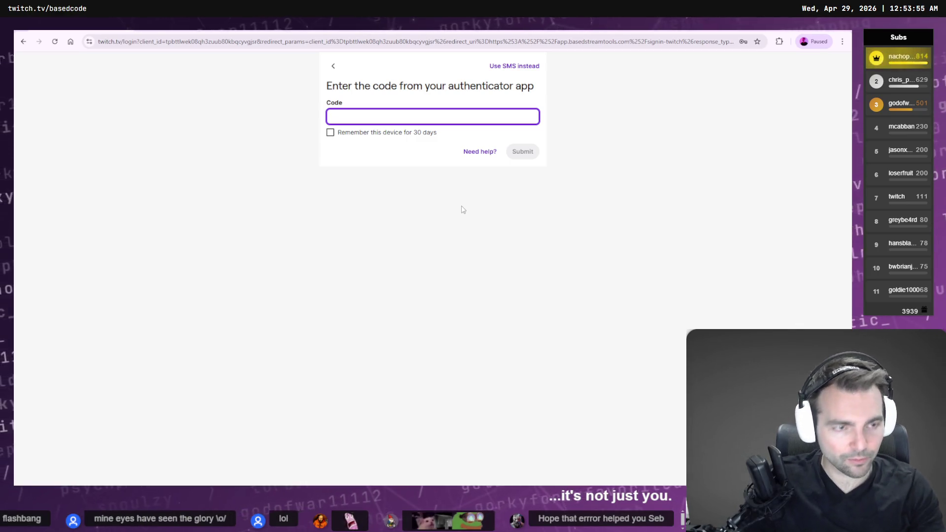
key(alt+Tab)
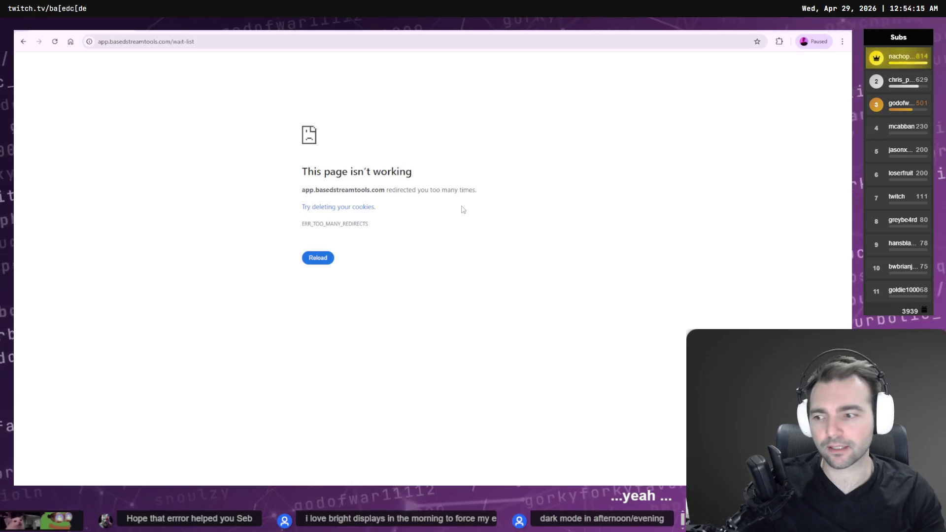
key(ctrl+w)
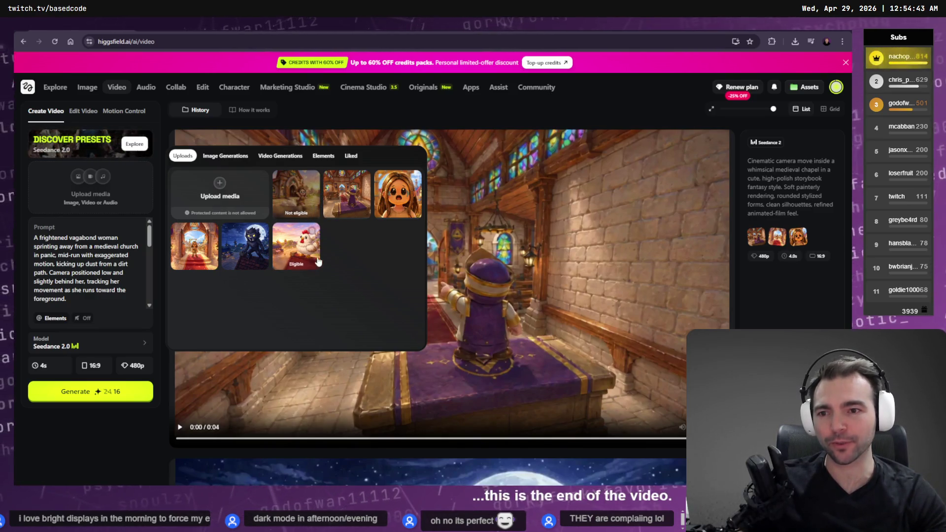
- Delete the upload thumbnail flagged Not eligible, abandoning a new file upload
click(312, 178)
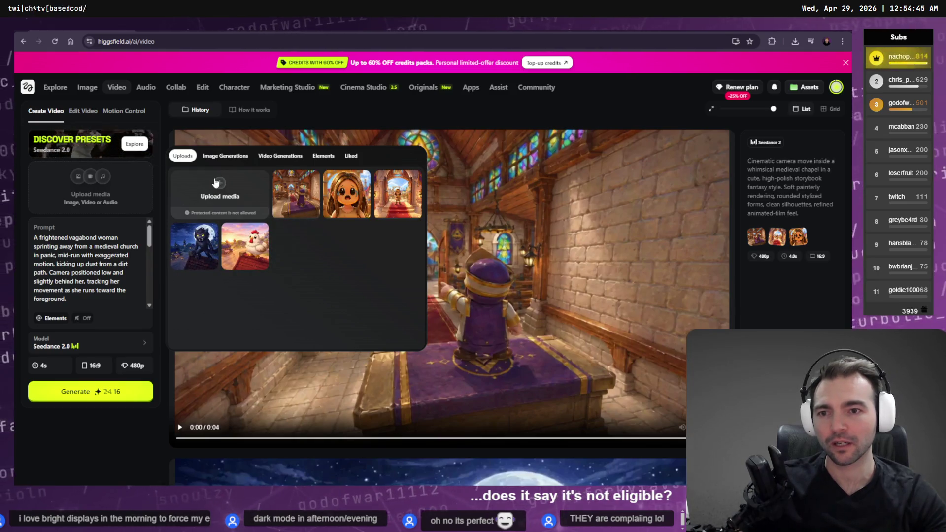
click(285, 248)
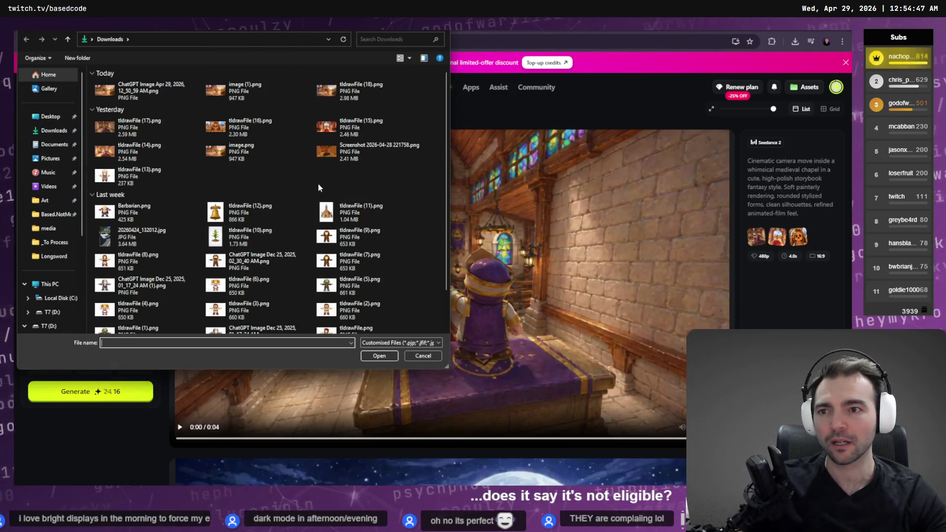
key(Escape)
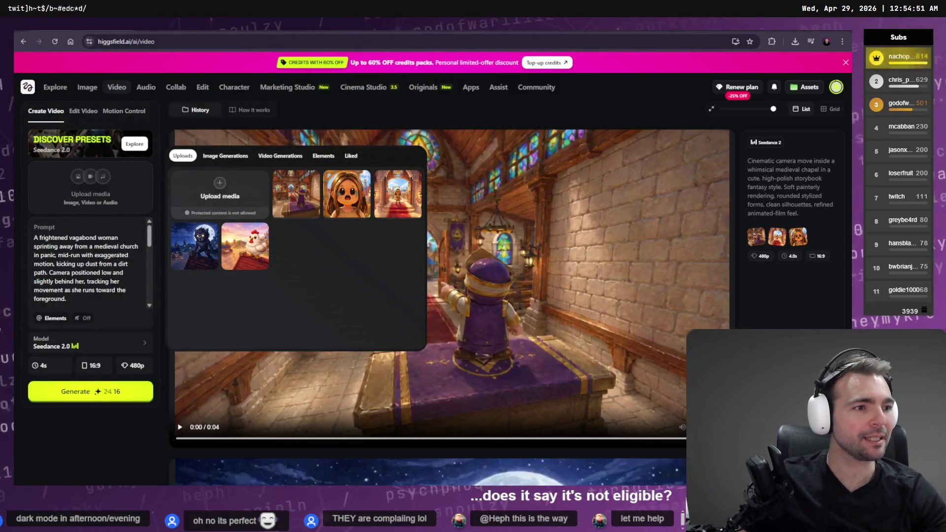
key(alt+Tab)
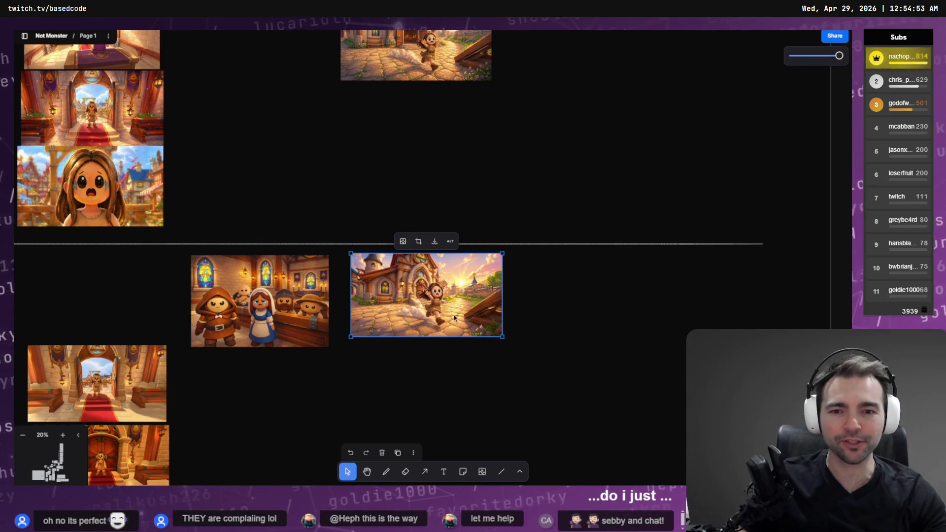
- Alt-drag a duplicate of the girl-fleeing-the-church image to sit below the original
scroll(453, 315, up, 1)
scroll(446, 320, up, 5)
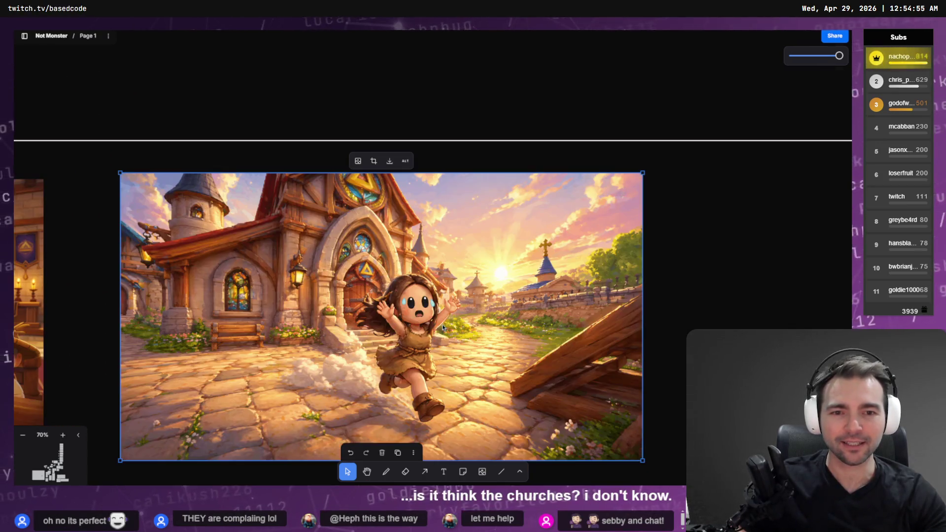
scroll(442, 324, down, 2)
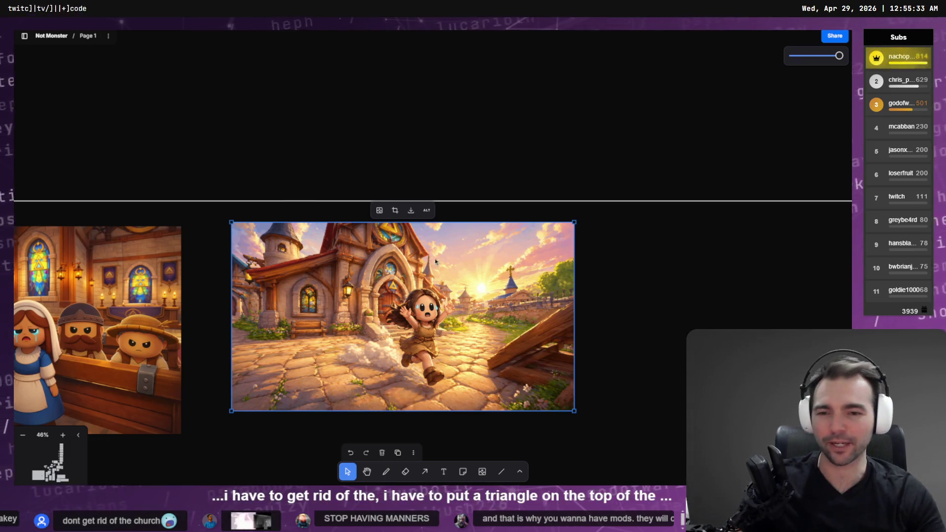
scroll(436, 268, down, 5)
ctrl+scroll(436, 269, down, 5)
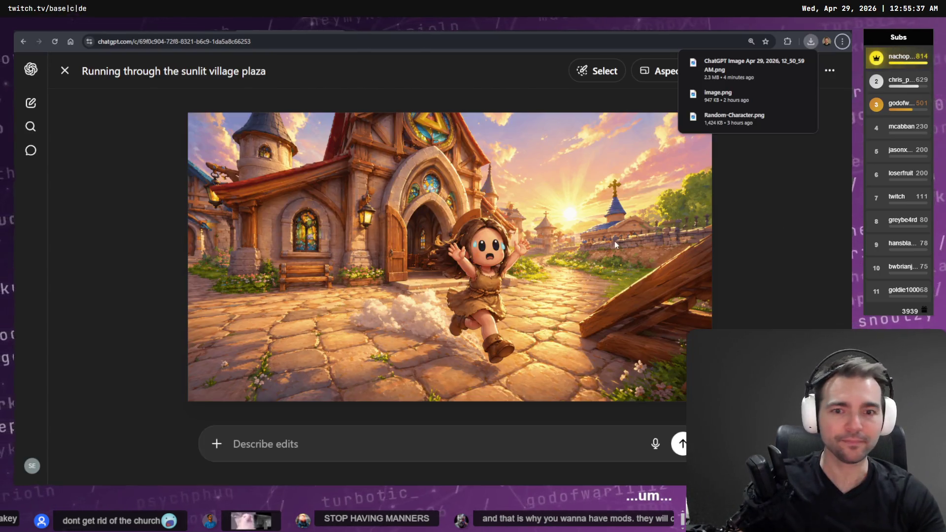
right_click(614, 241)
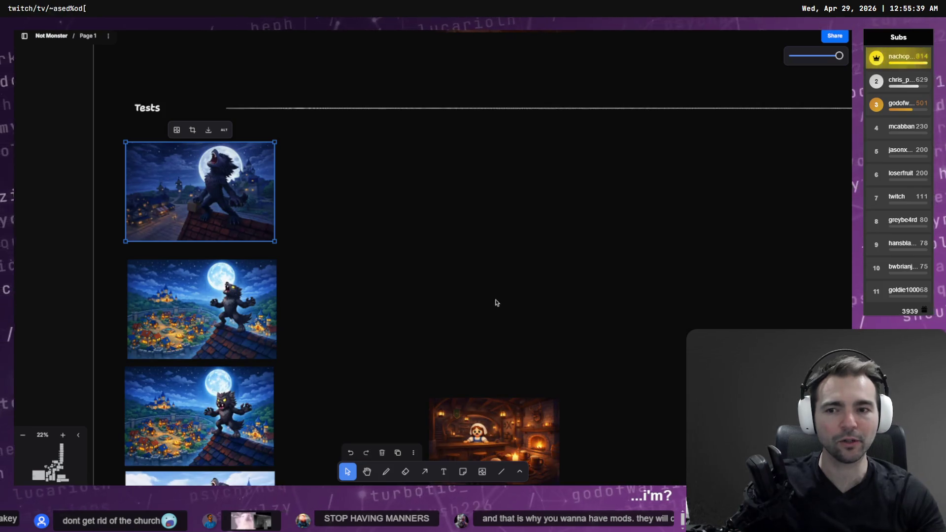
scroll(496, 303, down, 5)
scroll(427, 202, up, 2)
click(428, 212)
mouse_move(433, 217)
mouse_down()
mouse_move(452, 237)
mouse_move(465, 291)
mouse_move(503, 295)
mouse_move(502, 304)
mouse_move(472, 290)
mouse_up()
scroll(458, 268, up, 5)
click(610, 187)
click(472, 154)
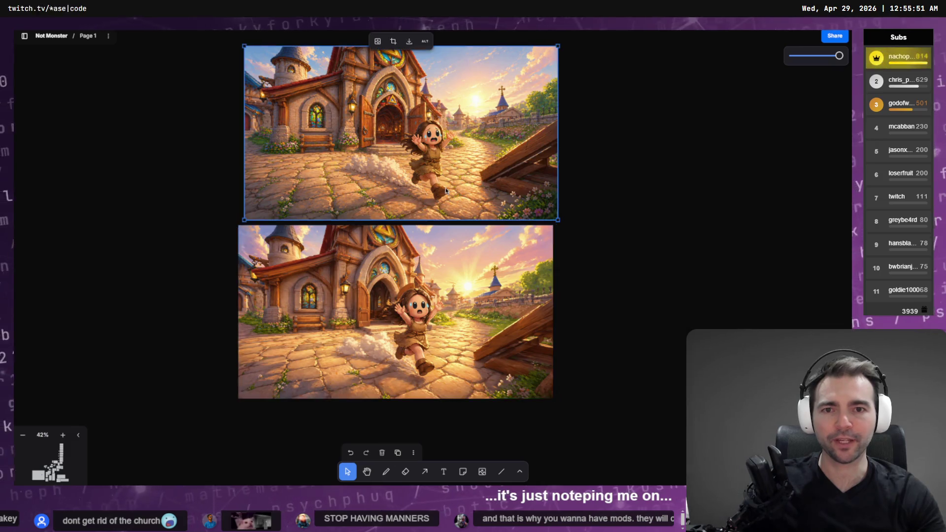
key(alt+Tab)
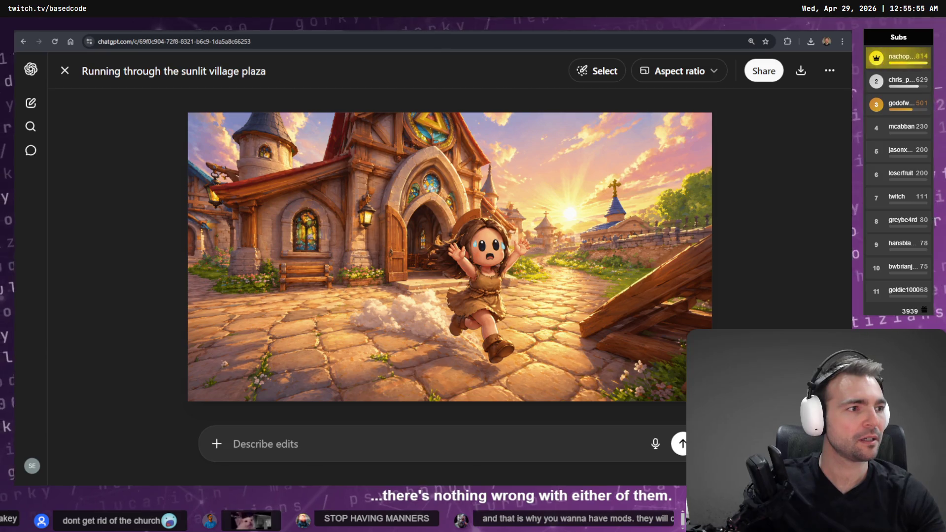
- Upload the newest ChatGPT image and tldrawFile (18).png together as reference media
key(alt+Tab)
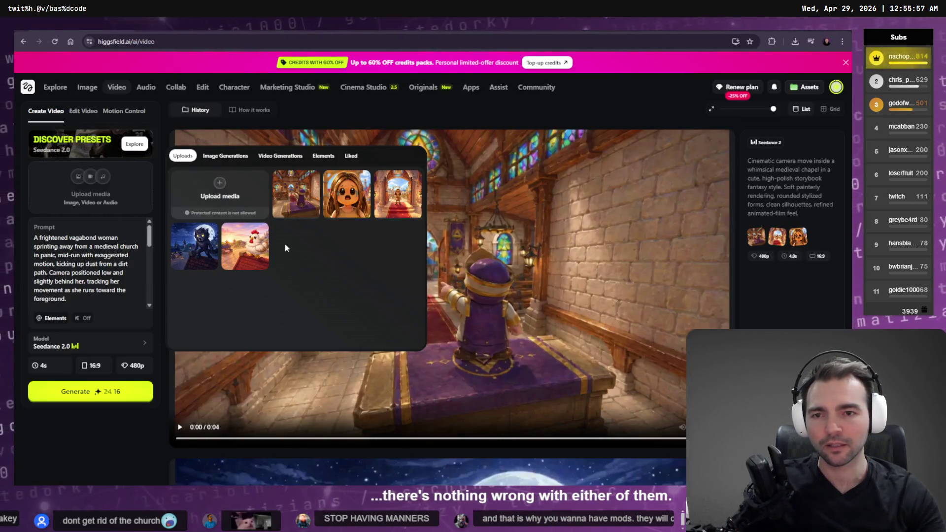
click(285, 246)
click(143, 92)
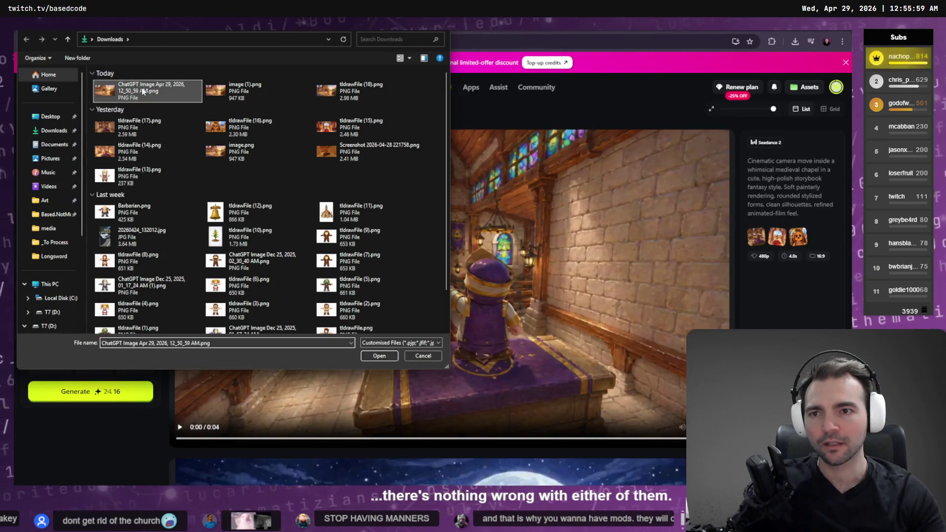
ctrl+click(362, 91)
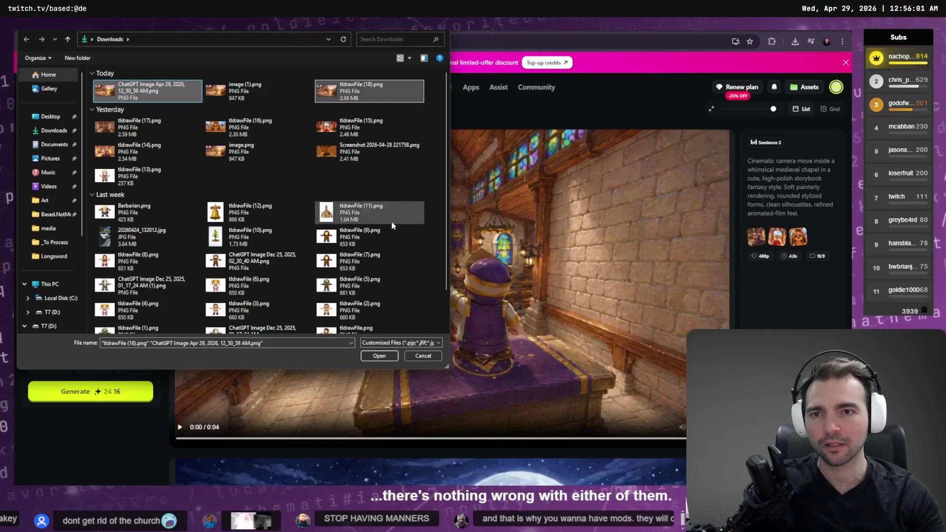
click(380, 355)
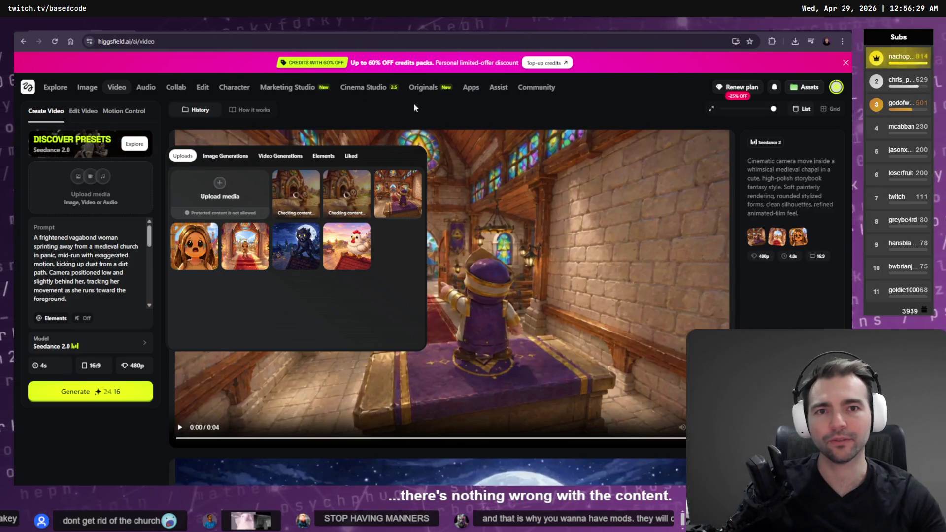
- Dismiss the pink credits discount banner and inspect the upload marked Not eligible
click(843, 62)
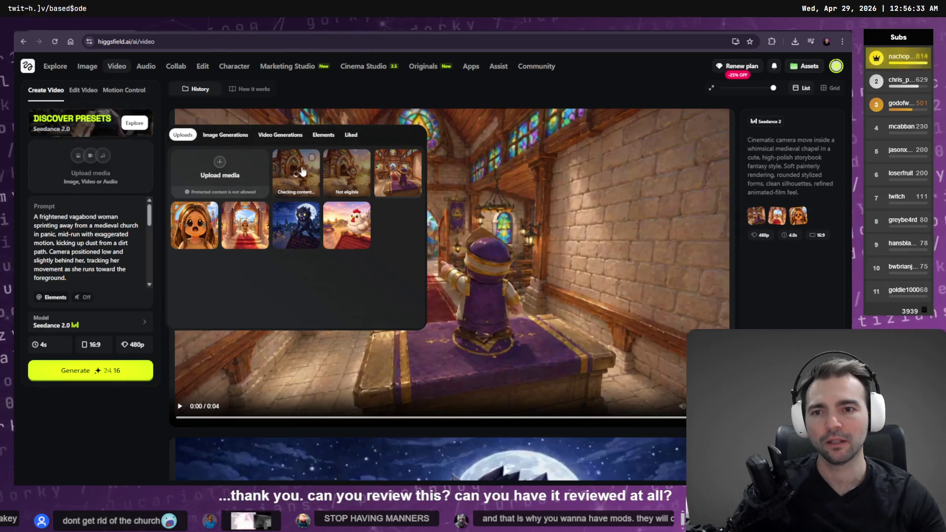
mouse_move(357, 189)
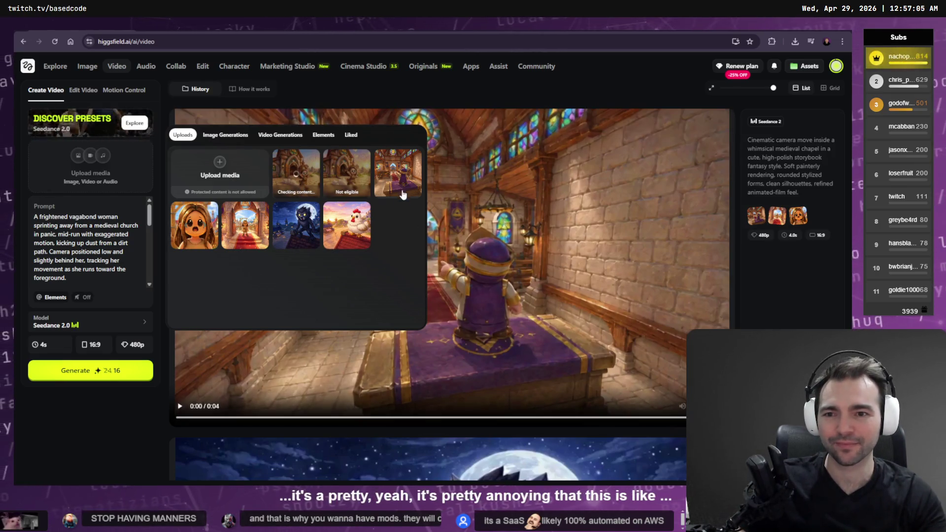
- Start a new ChatGPT chat with the composer set to image creation
key(alt+Tab)
key(Escape)
scroll(748, 255, up, 3)
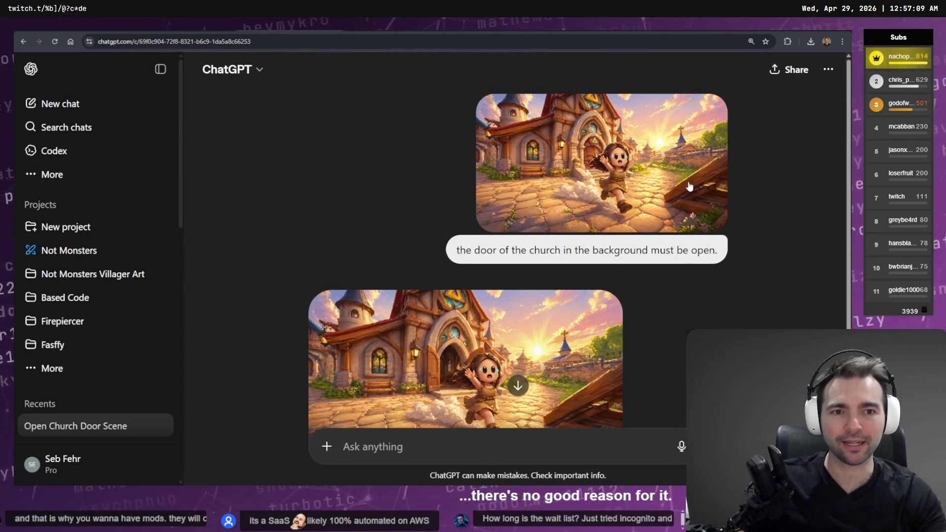
scroll(673, 182, down, 2)
scroll(690, 226, up, 2)
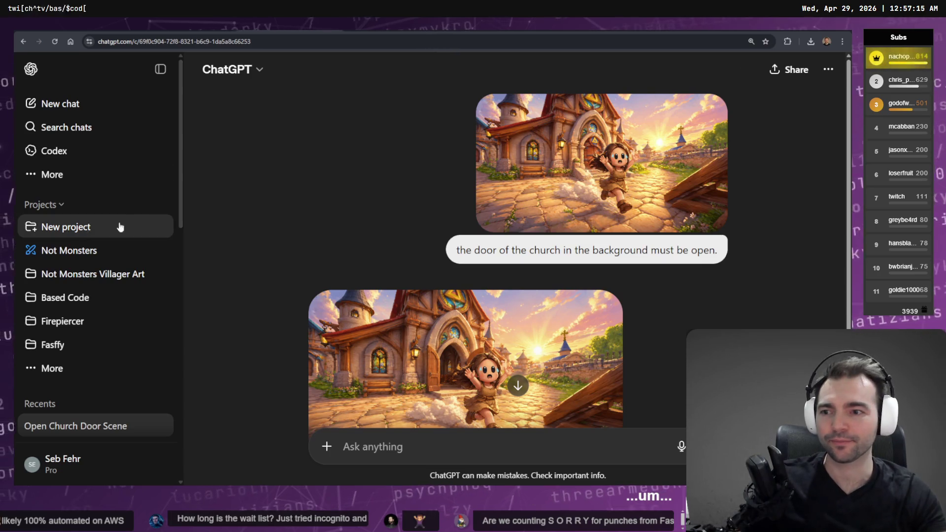
click(91, 103)
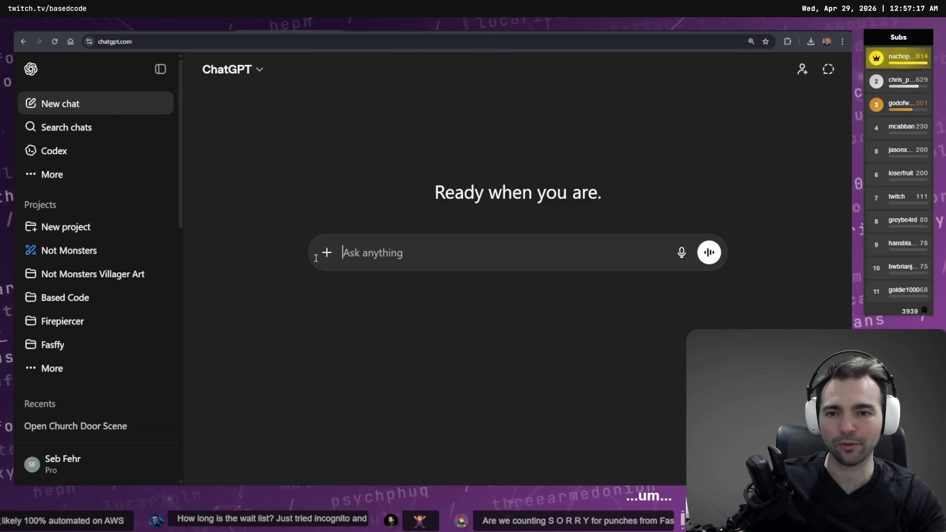
click(327, 252)
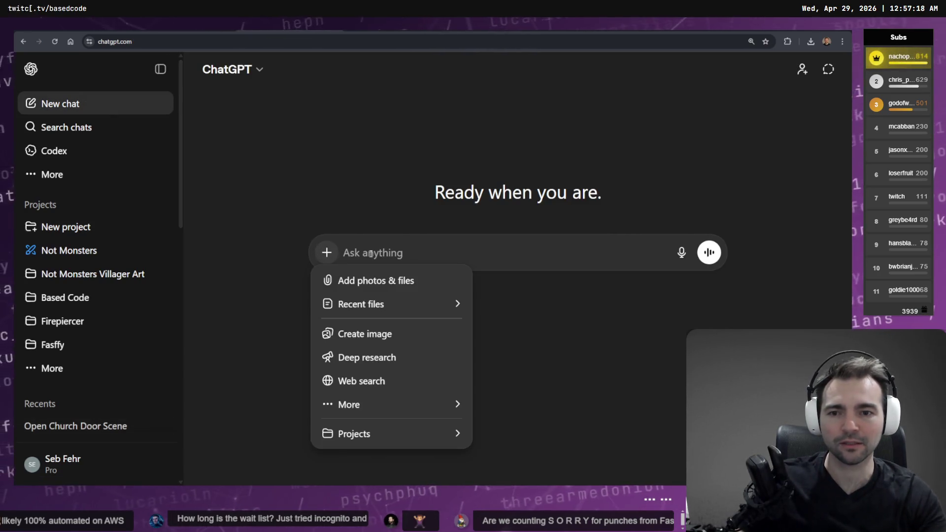
click(394, 336)
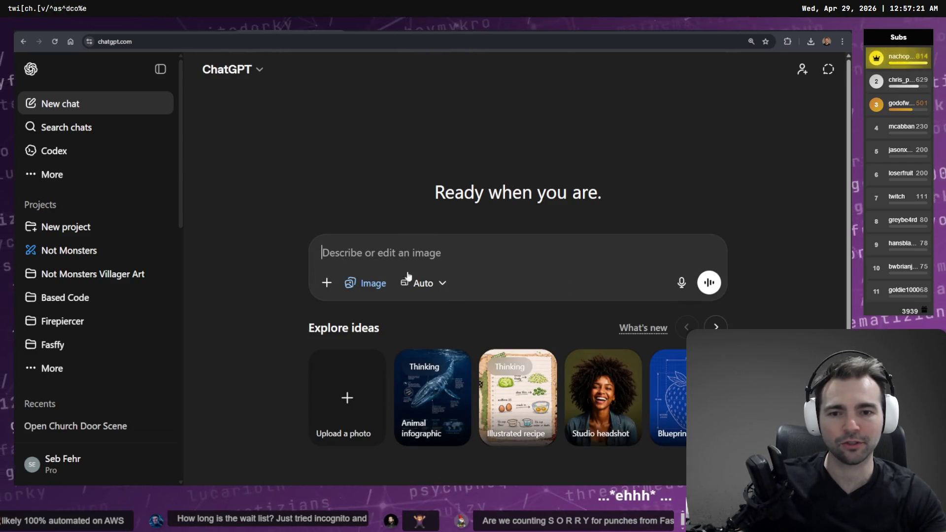
click(326, 283)
- Attach image (1).png and dictate 'the door of the Chapel needs to be open'
click(373, 254)
click(326, 283)
click(373, 310)
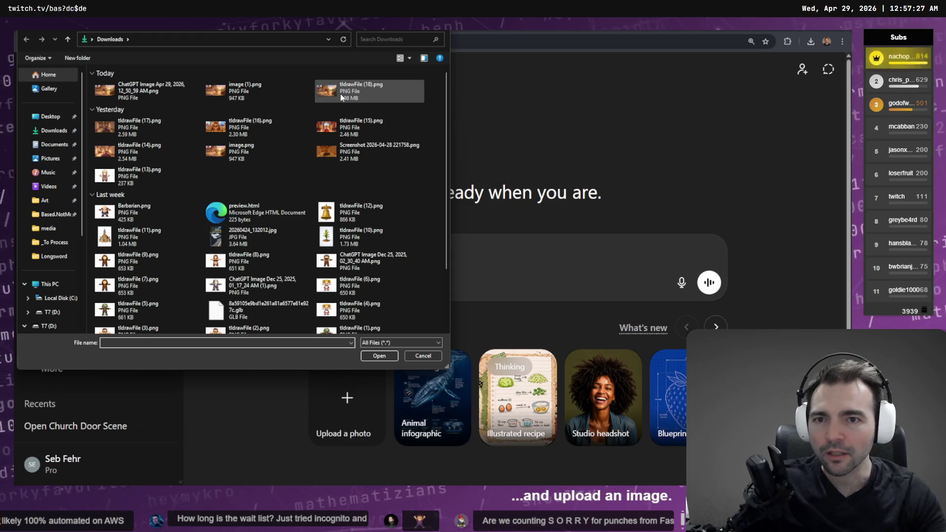
click(337, 95)
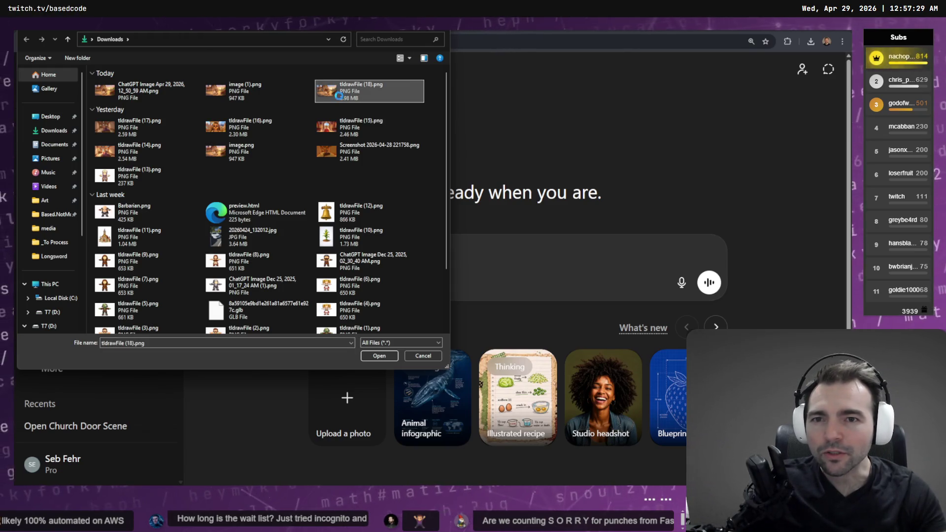
right_click(339, 97)
click(362, 112)
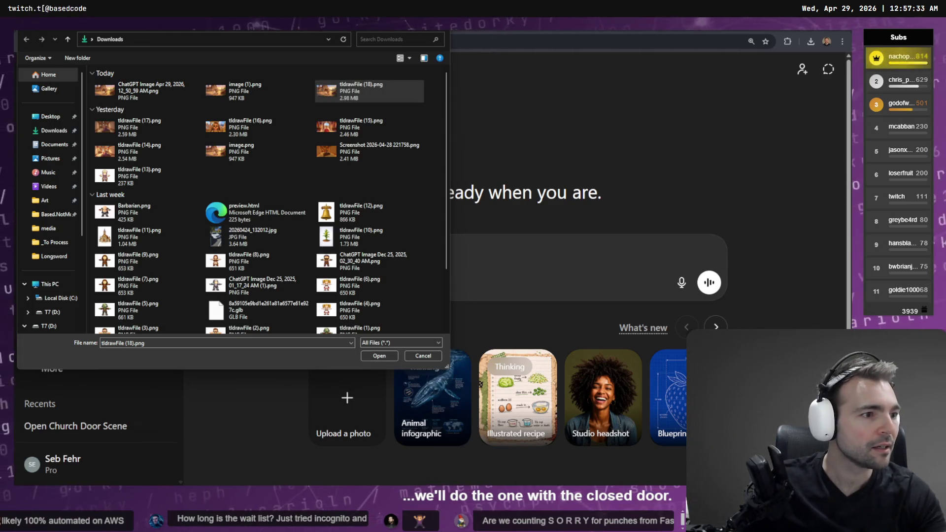
click(217, 89)
right_click(209, 86)
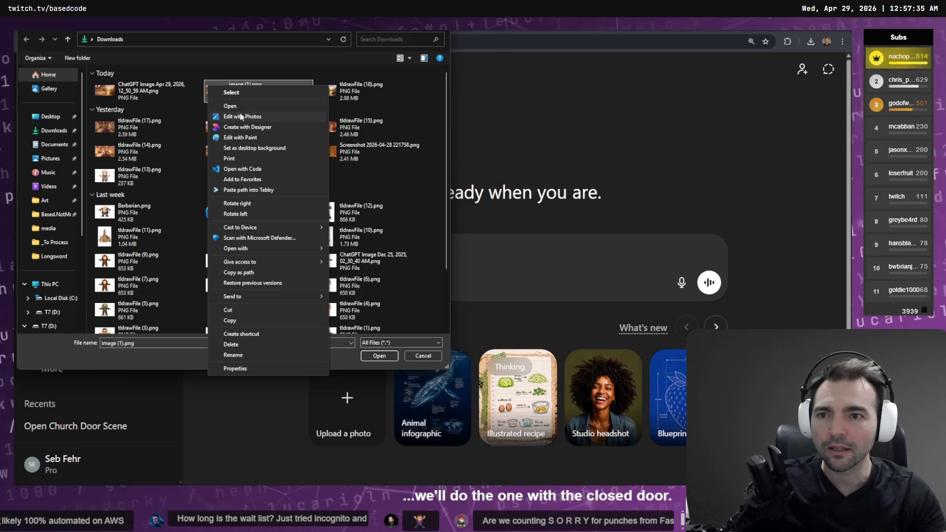
key(Escape)
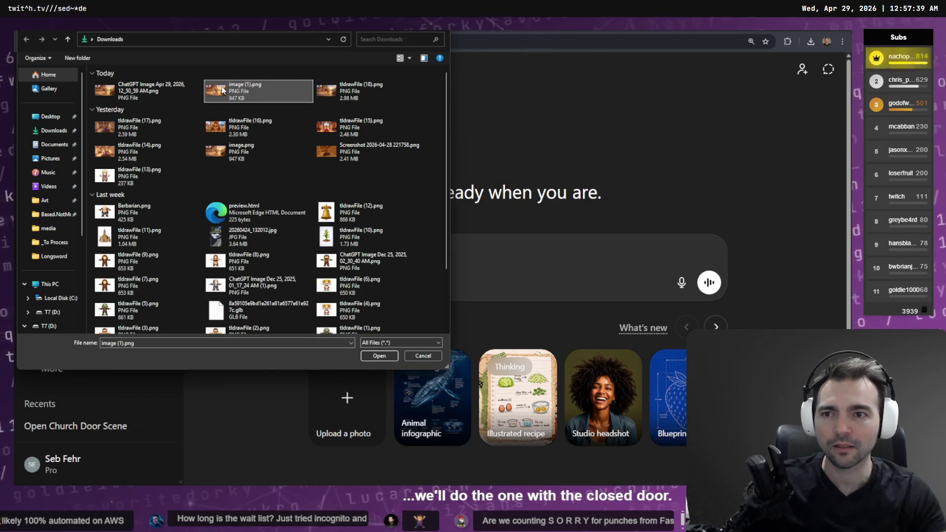
click(379, 356)
key(super+h)
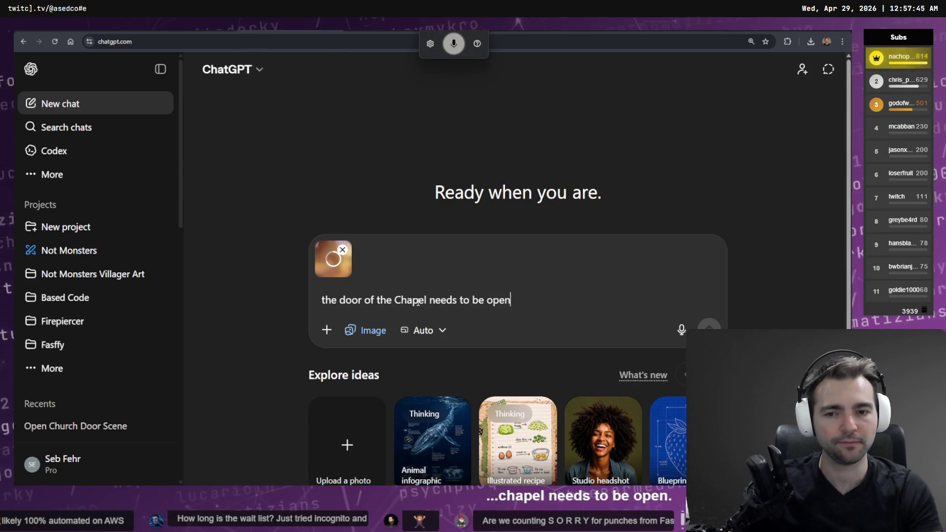
- Send the chapel-door prompt and wait for the regenerated fleeing-girl image
key(Return)
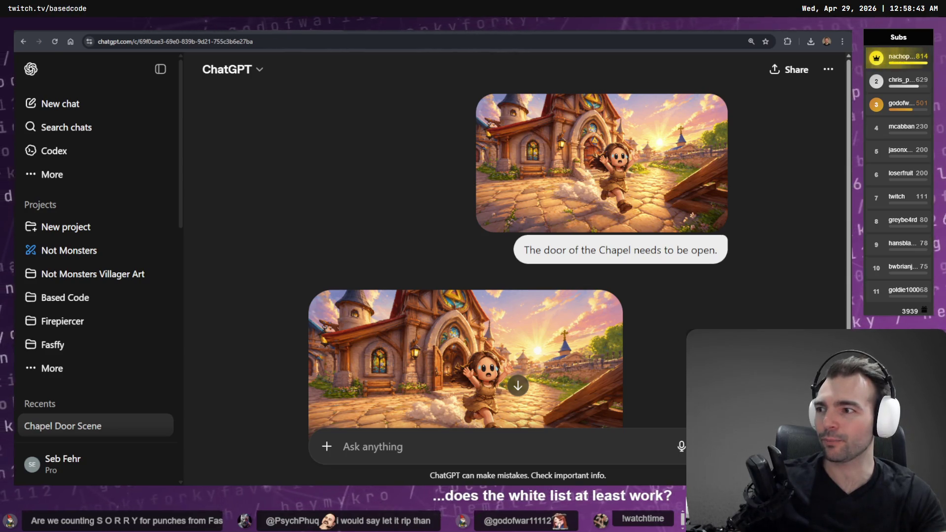
- Open basedstreamtools.com in a new tab and scroll to the waitlist section
key(ctrl+t)
text(basedstreamtools.com)
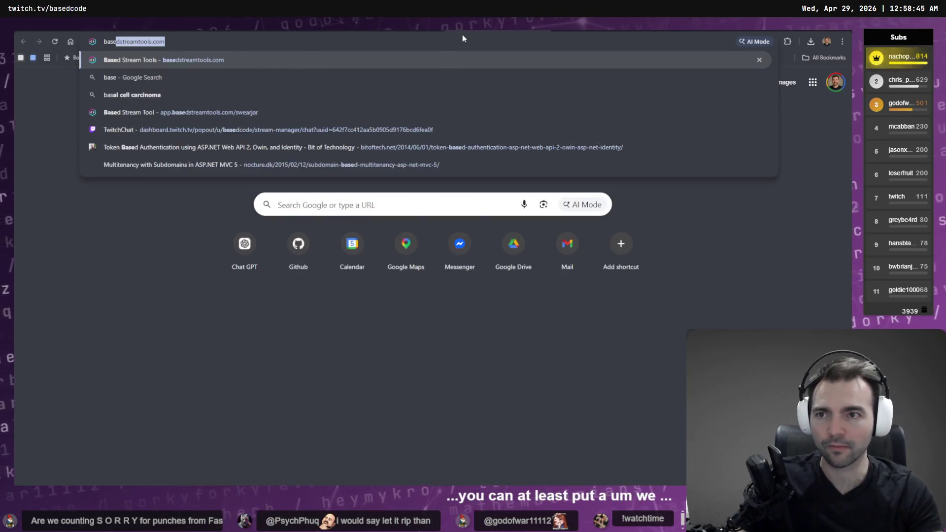
key(Return)
scroll(375, 295, down, 15)
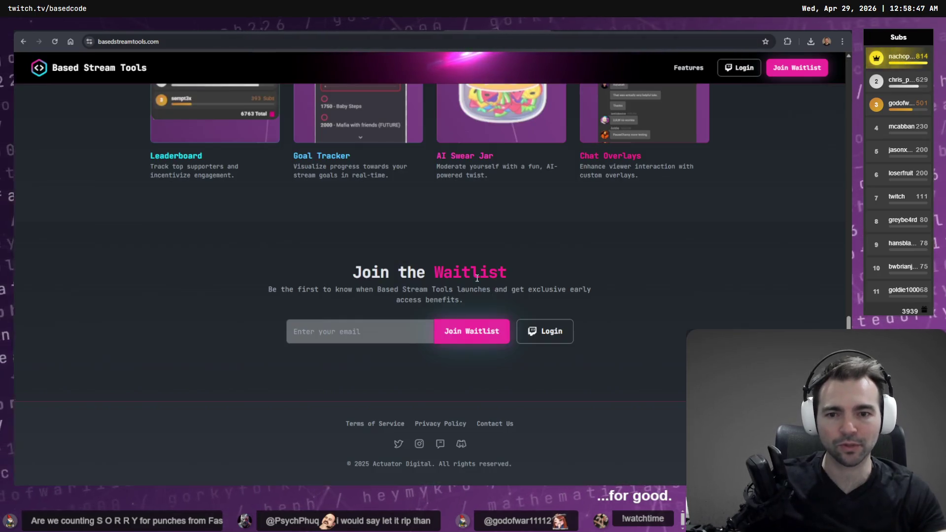
- Join the Based Stream Tools waitlist with an e-mail address and dismiss the confirmation
click(367, 340)
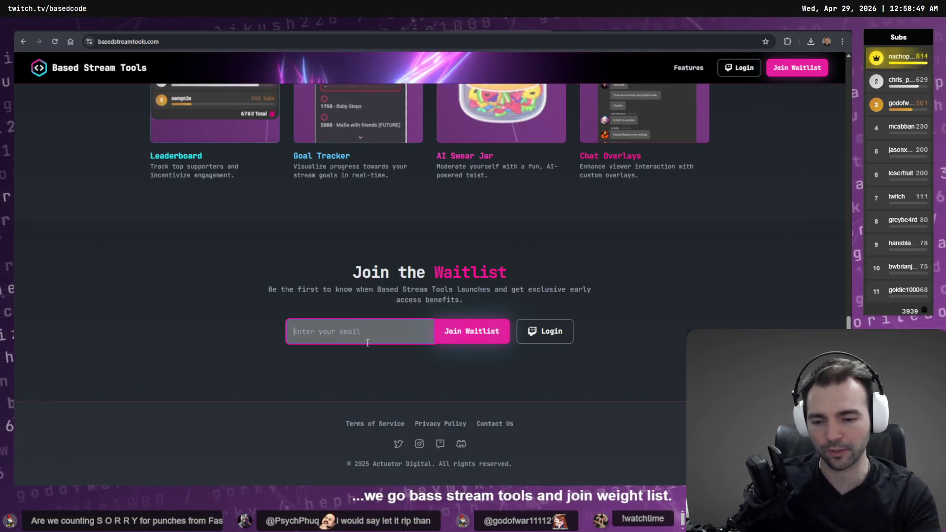
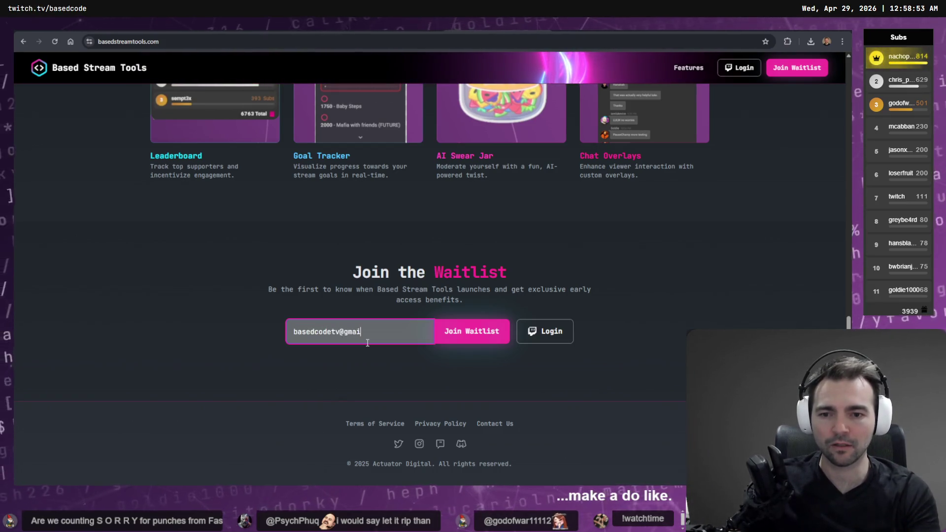
click(455, 338)
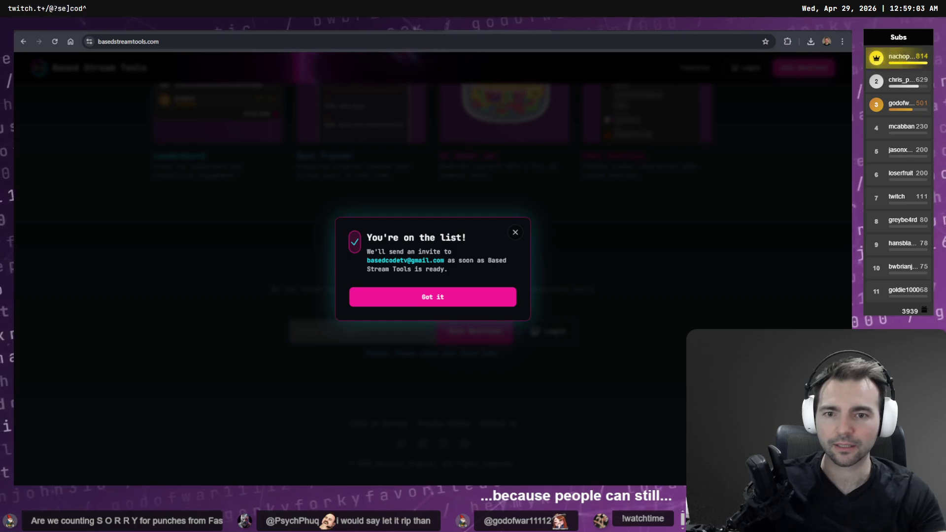
click(364, 295)
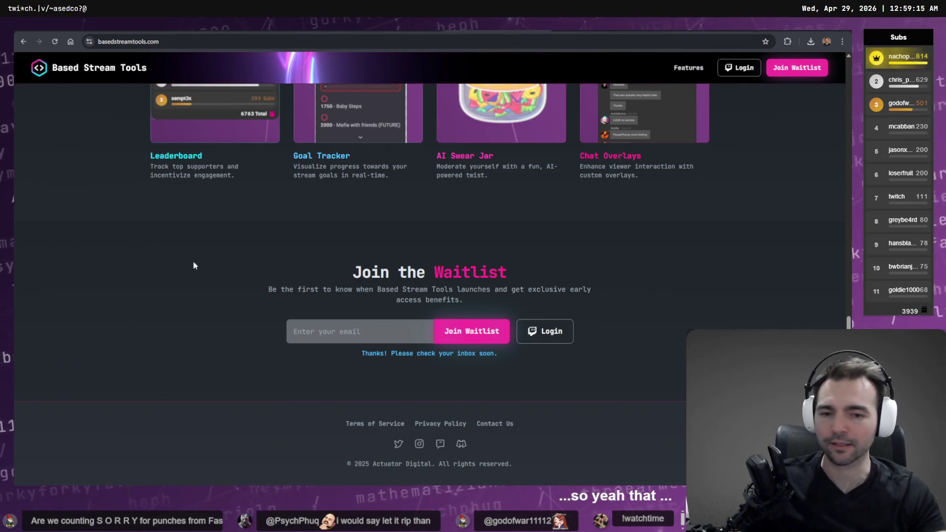
click(360, 340)
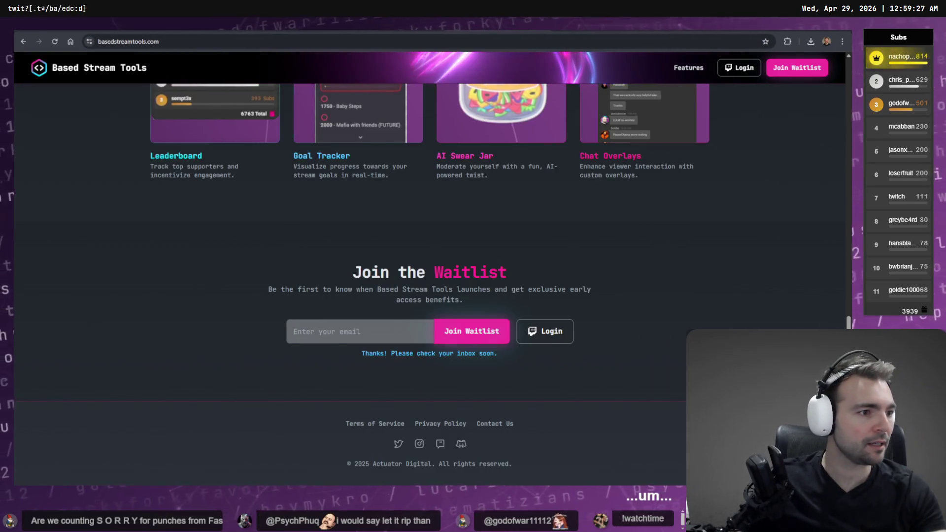
key(alt+Tab)
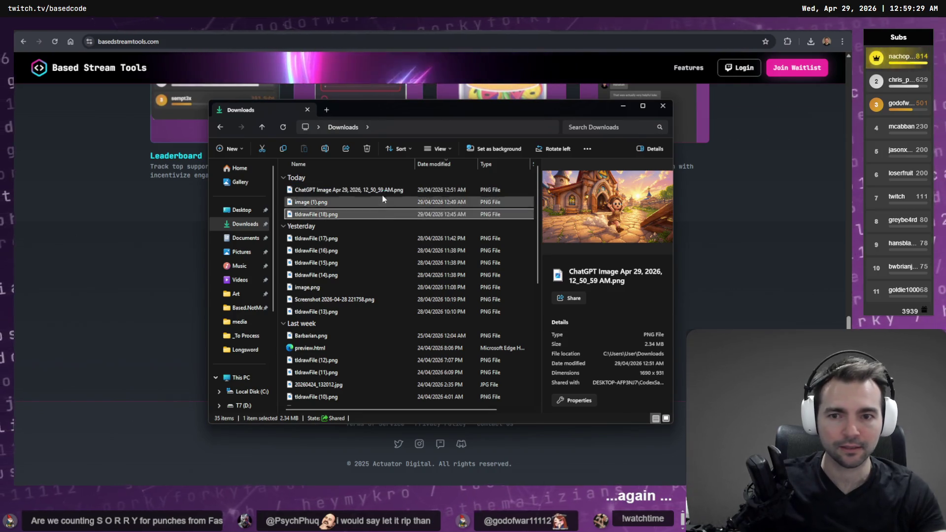
- Compare image (1).png, tldrawFile (18).png and the newest ChatGPT image, then close Downloads
click(383, 206)
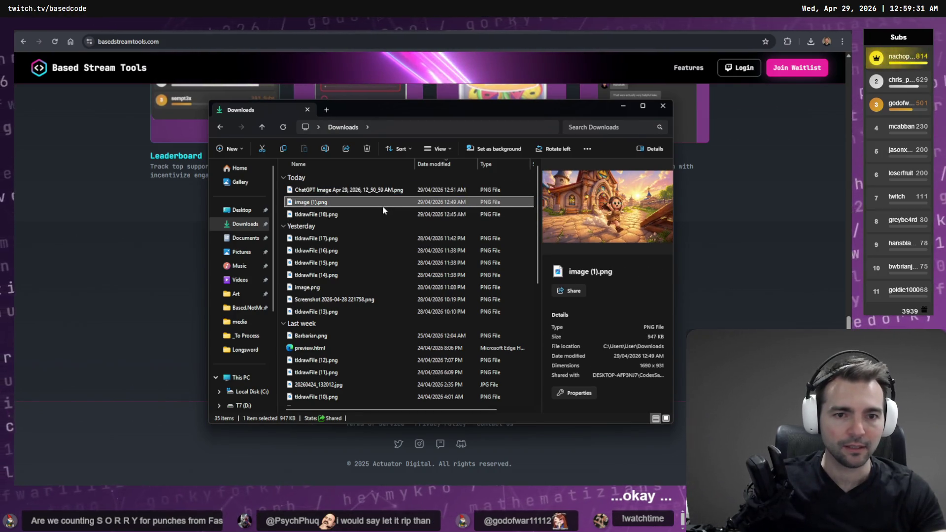
click(382, 213)
click(389, 193)
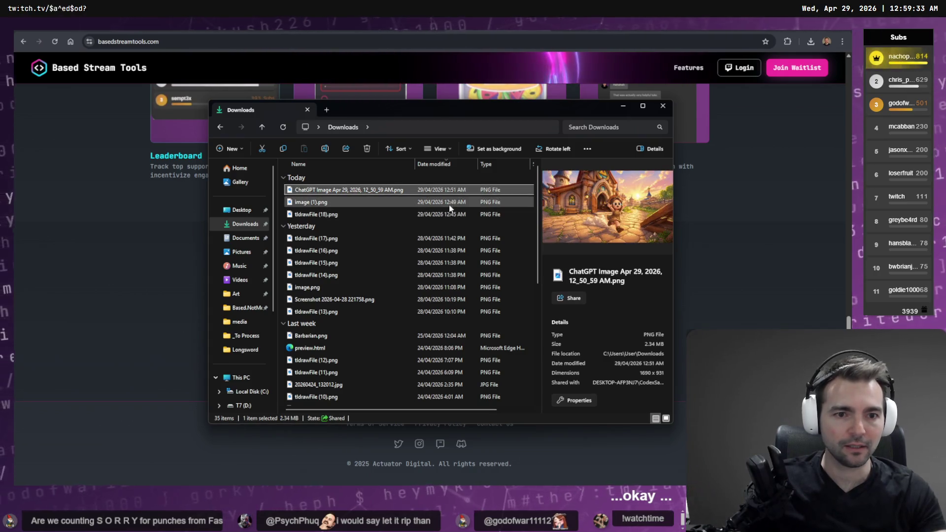
key(alt+F4)
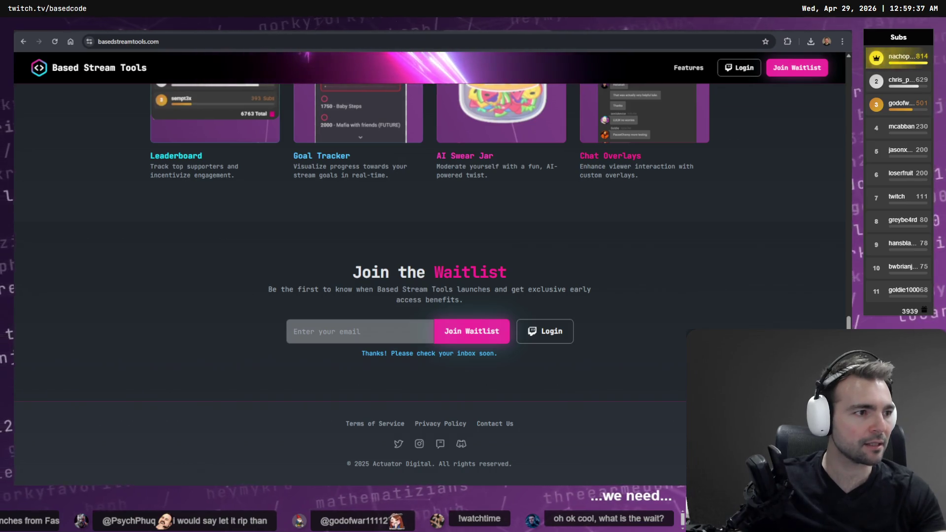
- Check the Codex terminal's progress, then return to the Higgsfield video page
key(alt+Tab)
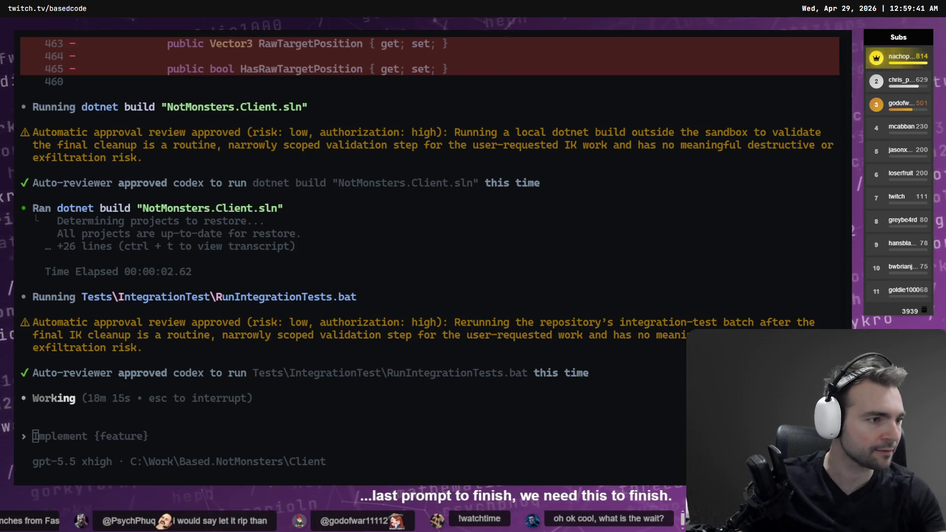
key(alt+Tab)
mouse_move(117, 66)
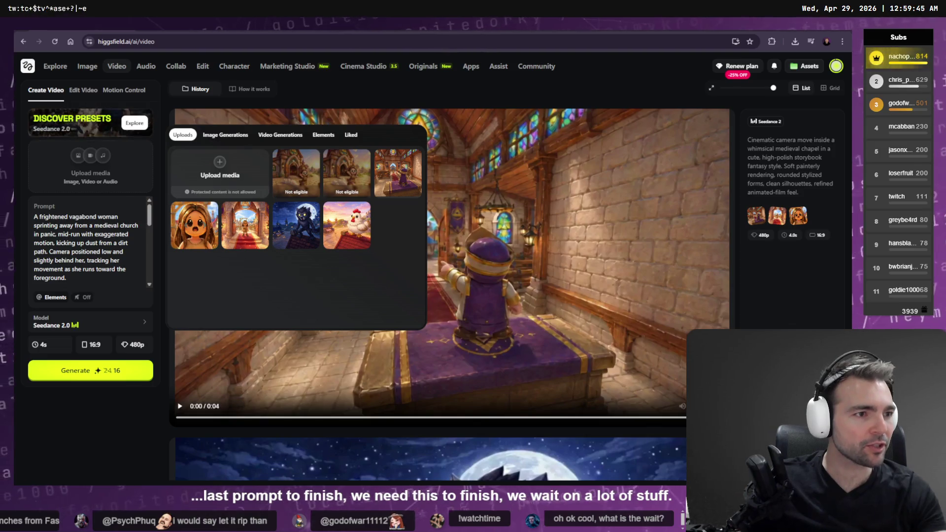
- View the Chapel Door Scene image full size and drag its download into Higgsfield uploads
key(ctrl+Tab)
key(ctrl+Tab)
key(ctrl+shift+Tab)
key(ctrl+shift+Tab)
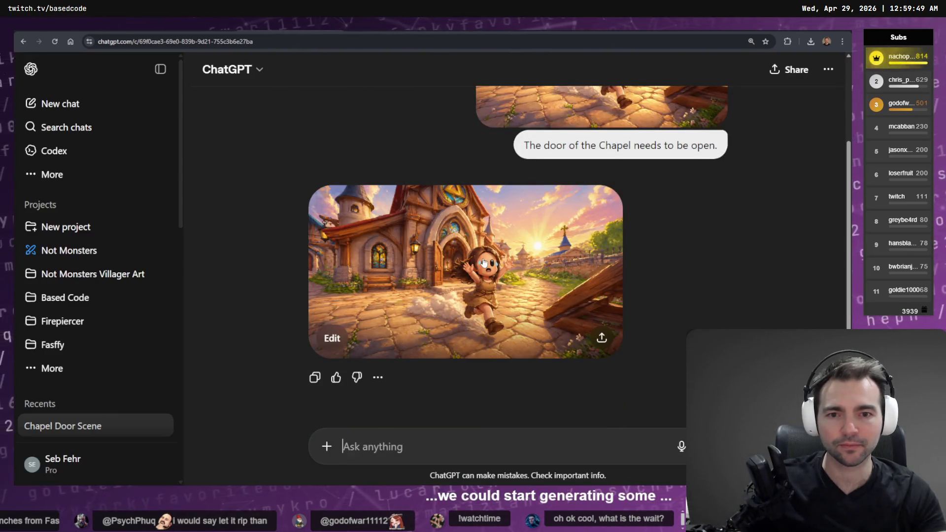
click(484, 262)
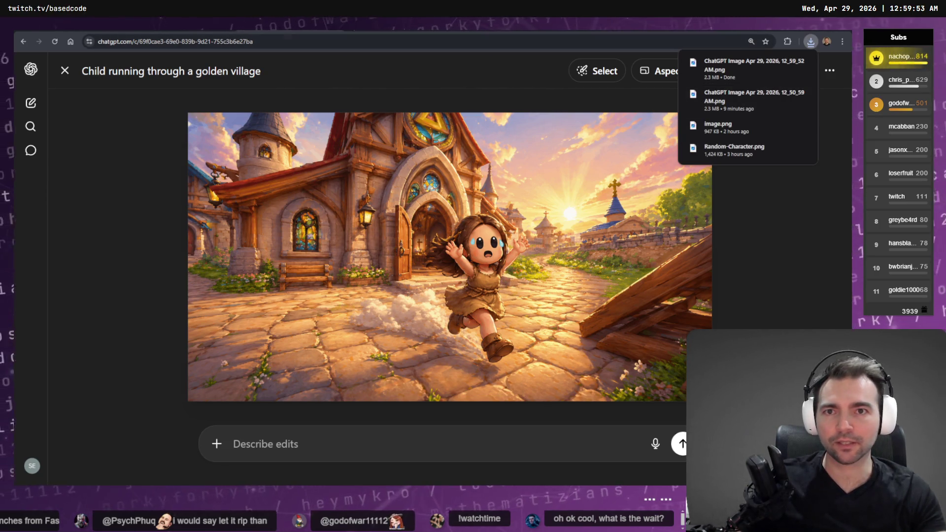
key(ctrl+Tab)
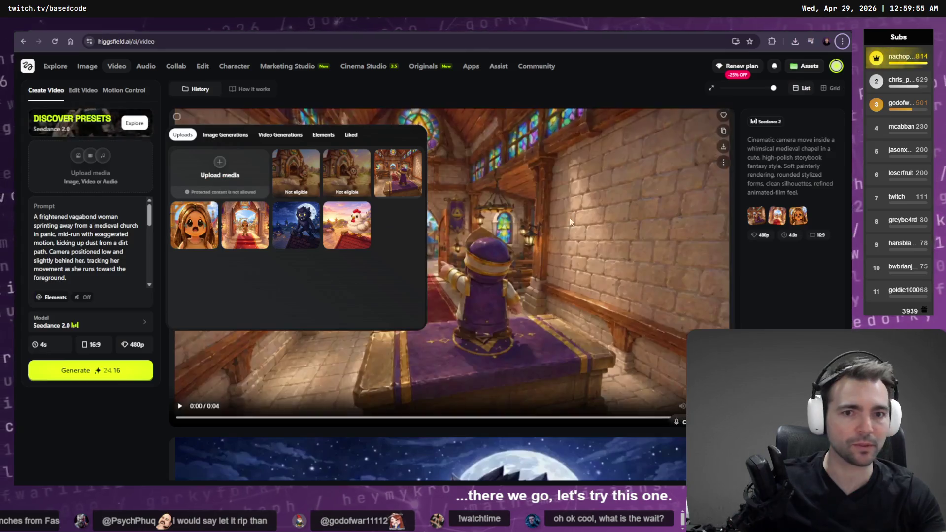
key(ctrl+Tab)
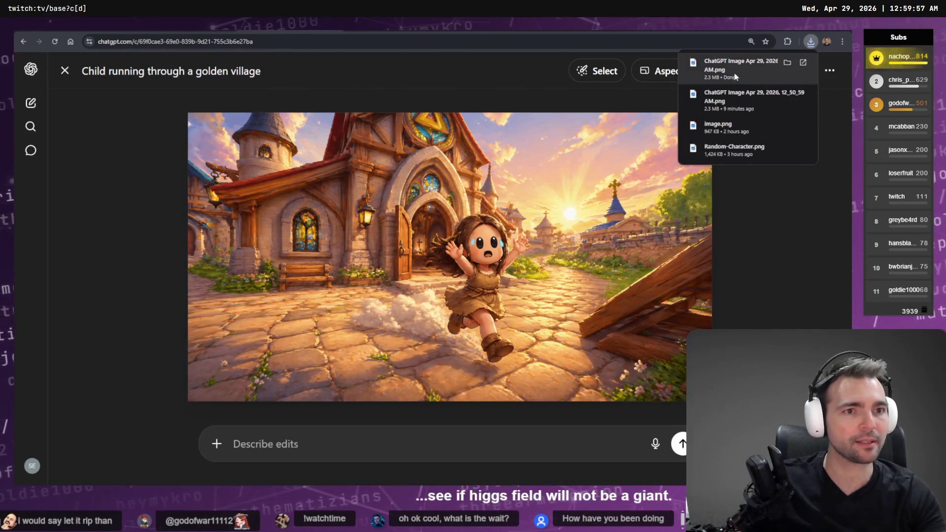
key(ctrl+Tab)
mouse_move(449, 183)
mouse_down()
mouse_move(222, 172)
mouse_move(322, 236)
mouse_up()
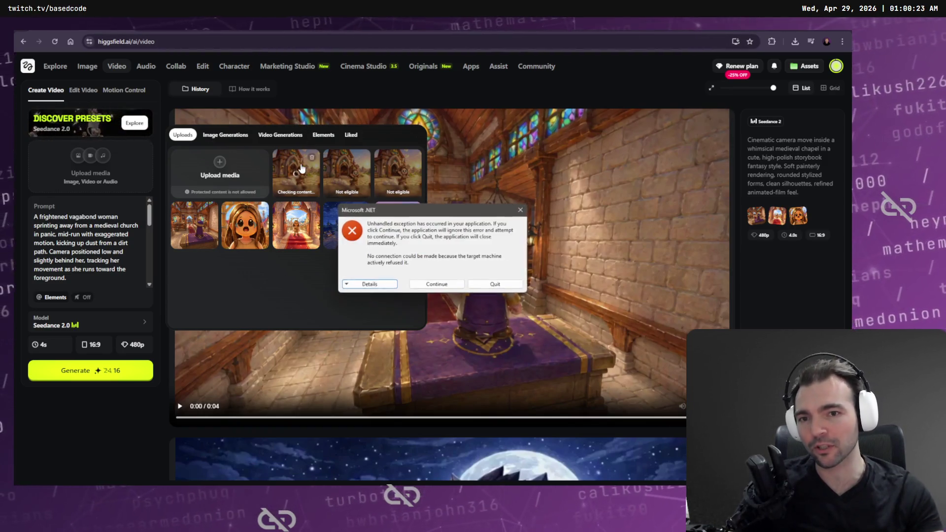
- Quit the crashed .NET application, then open the All assets library
click(490, 286)
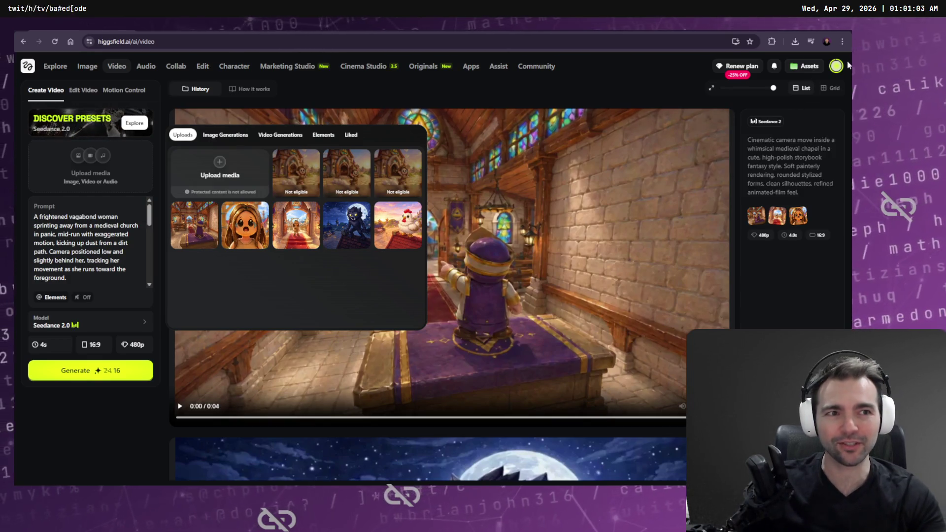
click(805, 66)
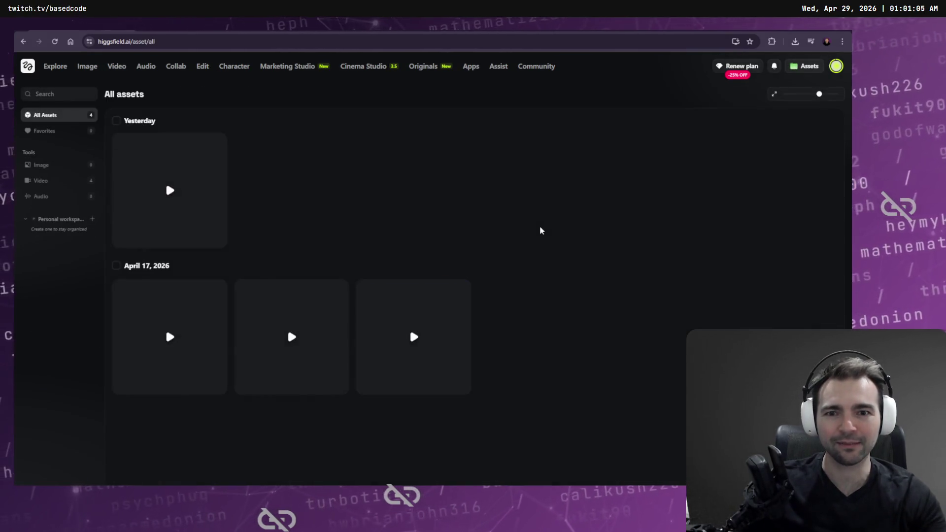
- Filter assets to images and start a Soul Cinema generation with the chapel image as reference
click(55, 167)
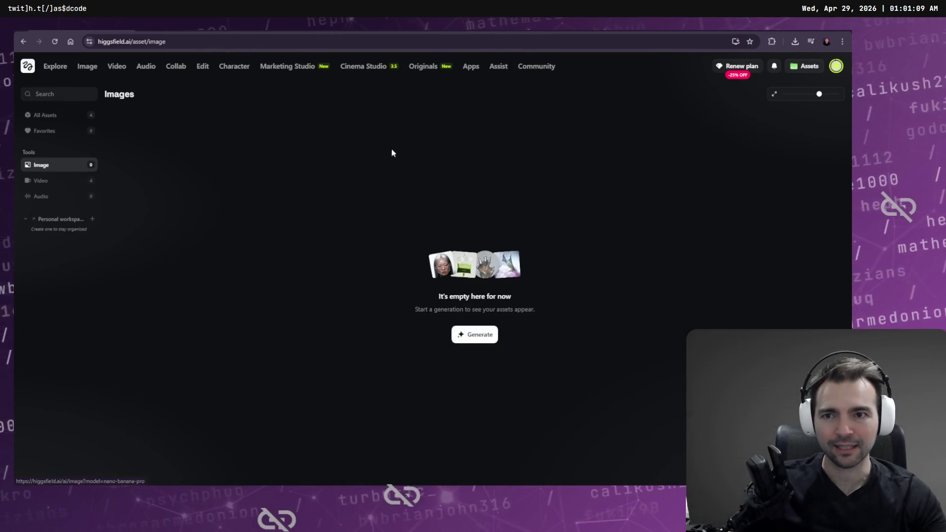
mouse_move(94, 68)
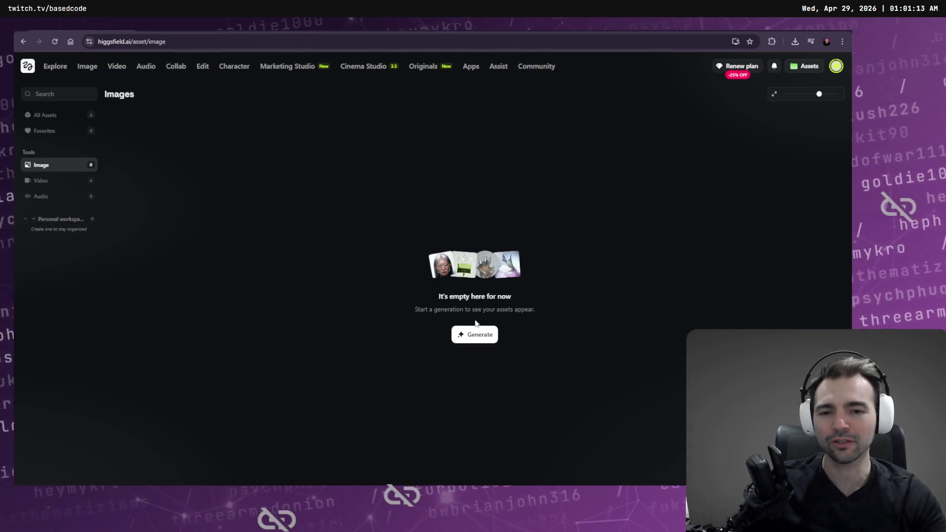
click(475, 335)
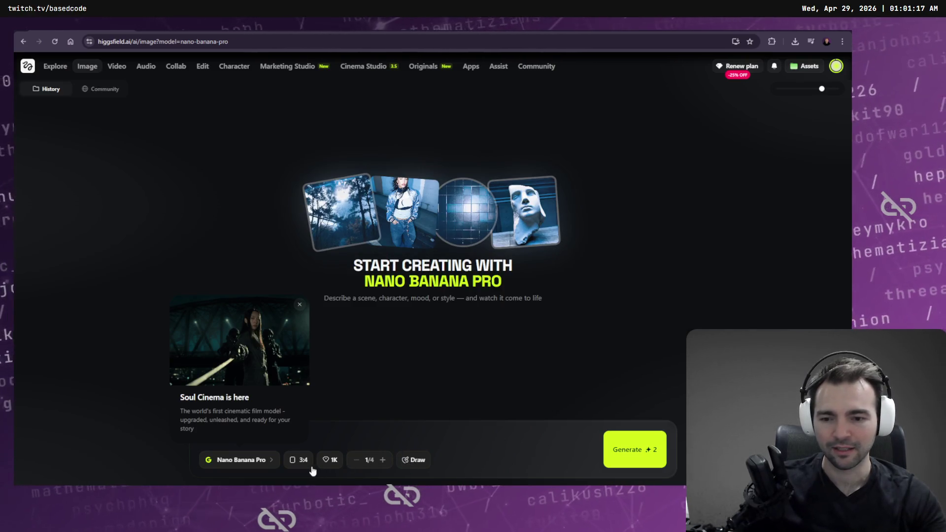
click(290, 417)
click(206, 435)
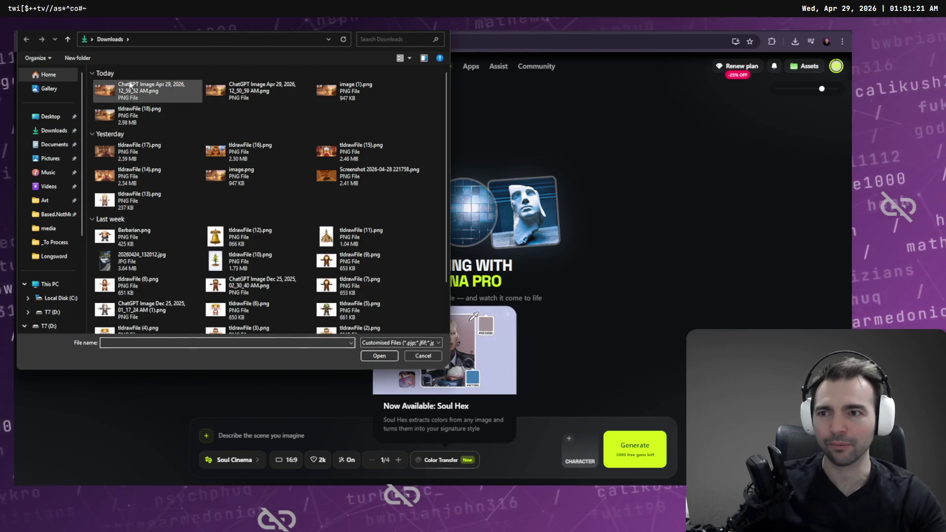
double_click(132, 94)
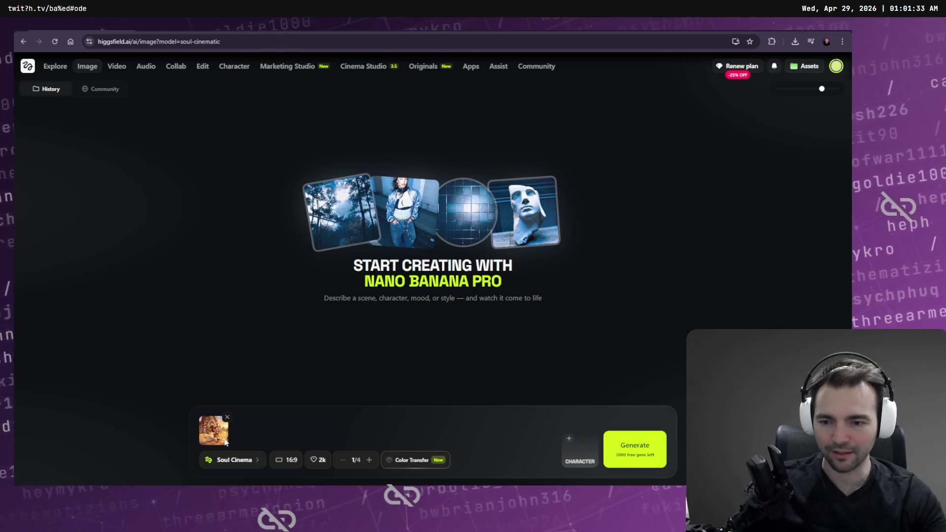
click(237, 459)
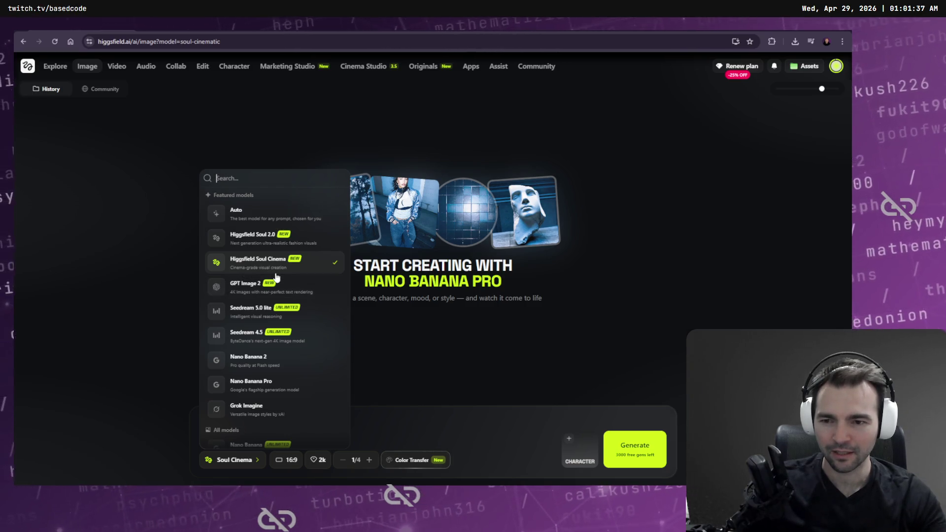
- Keep Soul Cinema as the model and move to the Create Video page
click(386, 470)
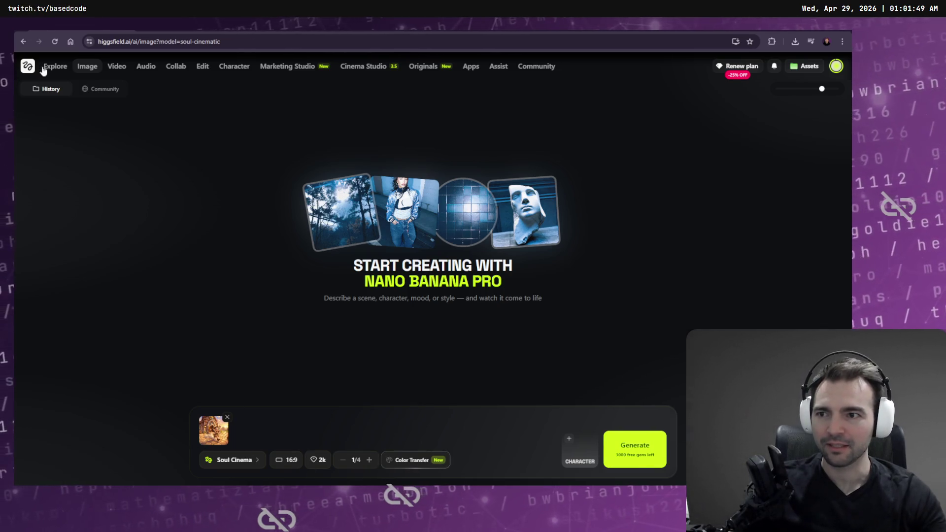
mouse_move(87, 67)
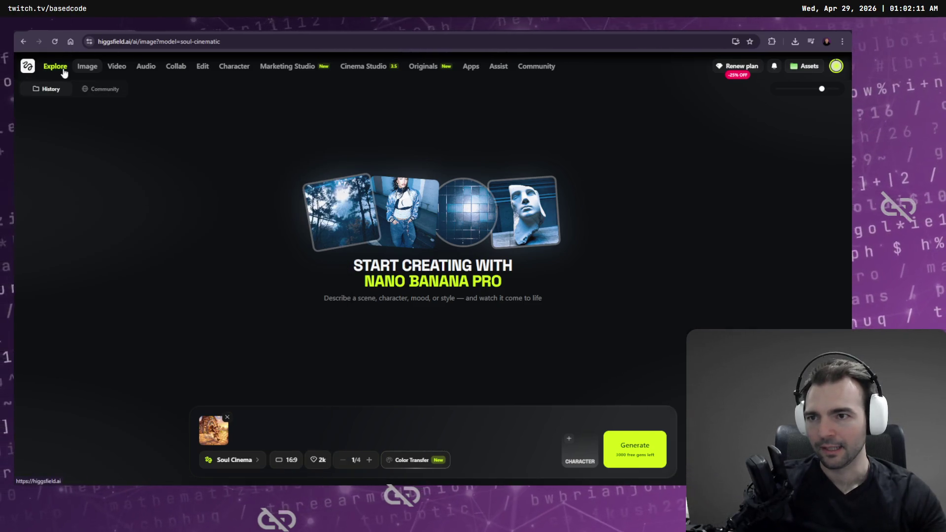
mouse_move(121, 73)
click(175, 117)
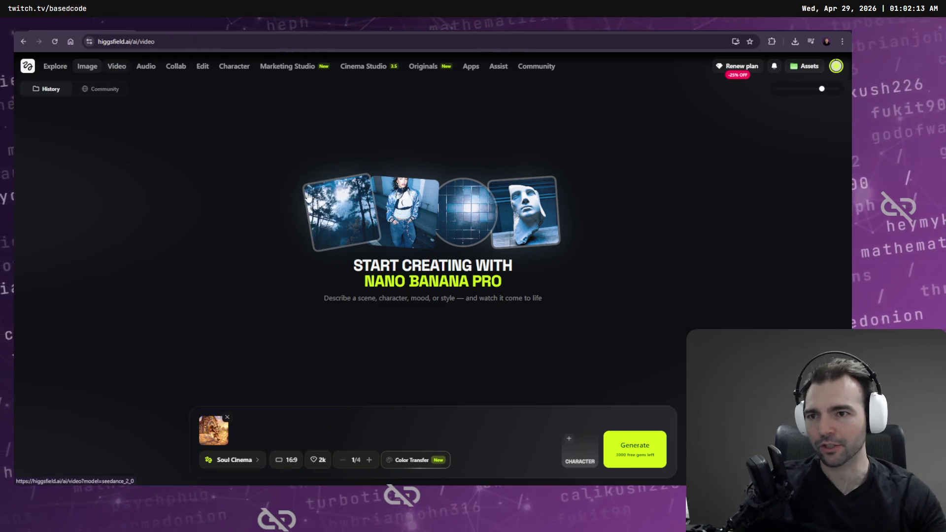
- Upload the two ChatGPT images, tldrawFile (18).png and image (1).png as video references
click(102, 155)
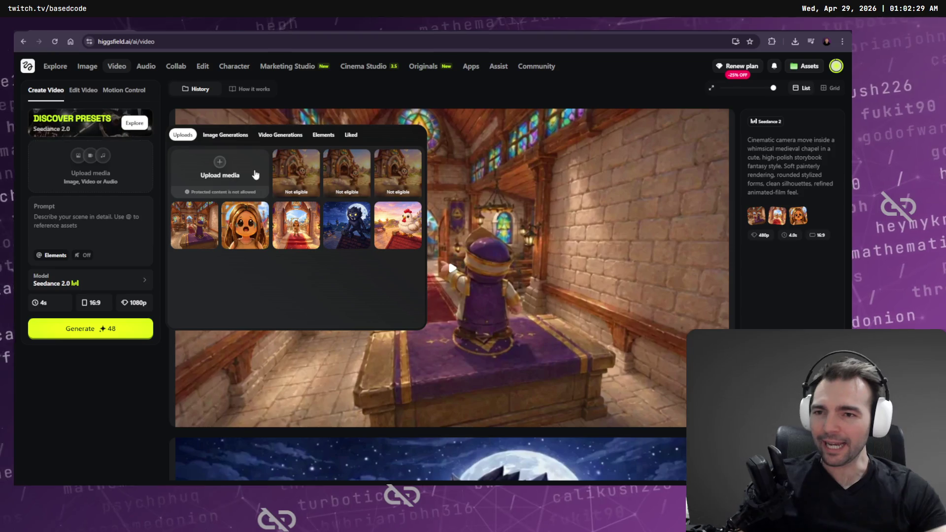
click(204, 178)
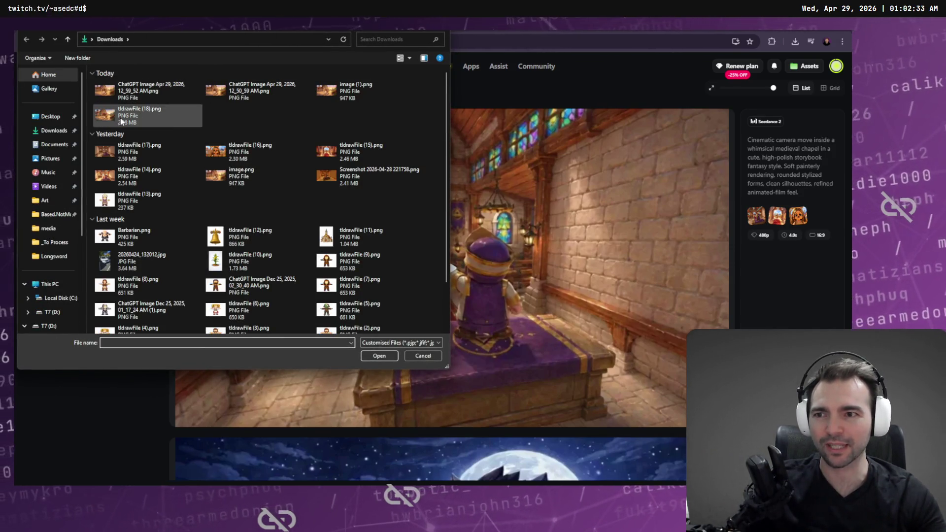
click(252, 102)
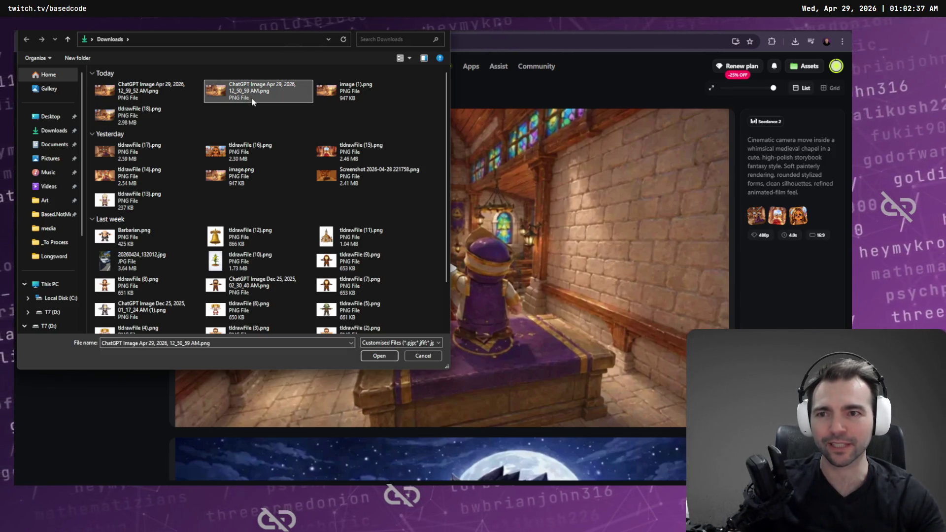
click(162, 93)
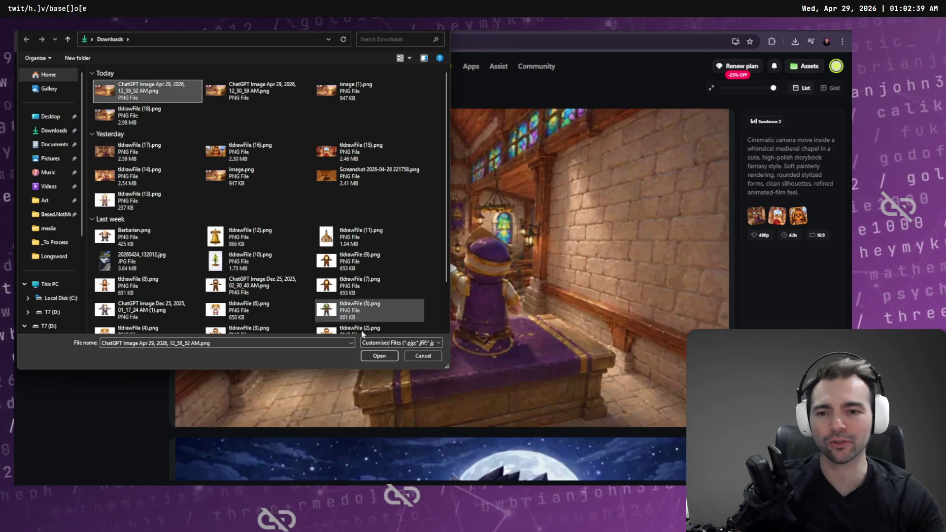
ctrl+click(231, 98)
ctrl+click(148, 116)
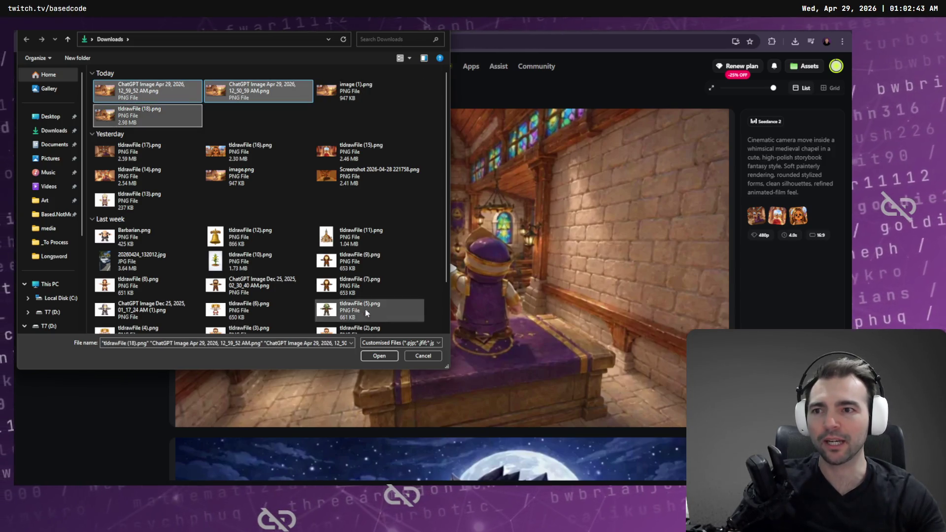
ctrl+click(348, 96)
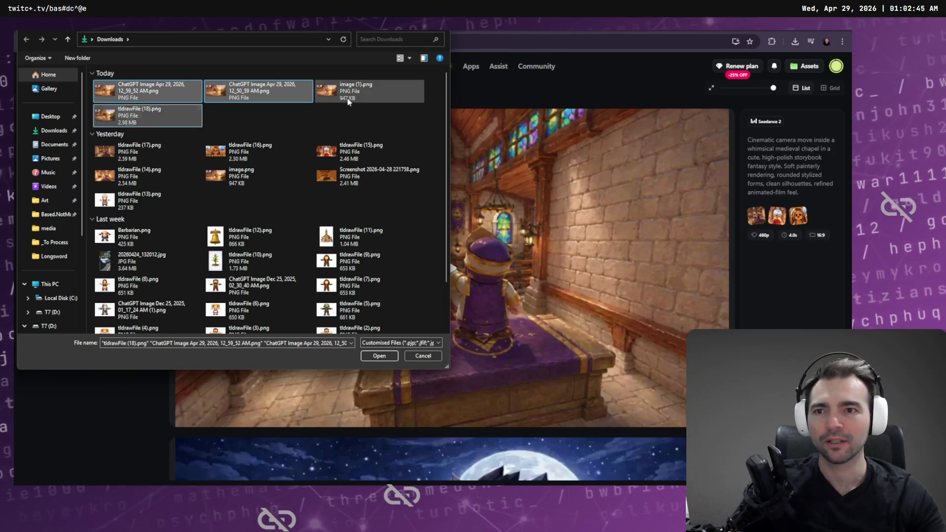
click(377, 356)
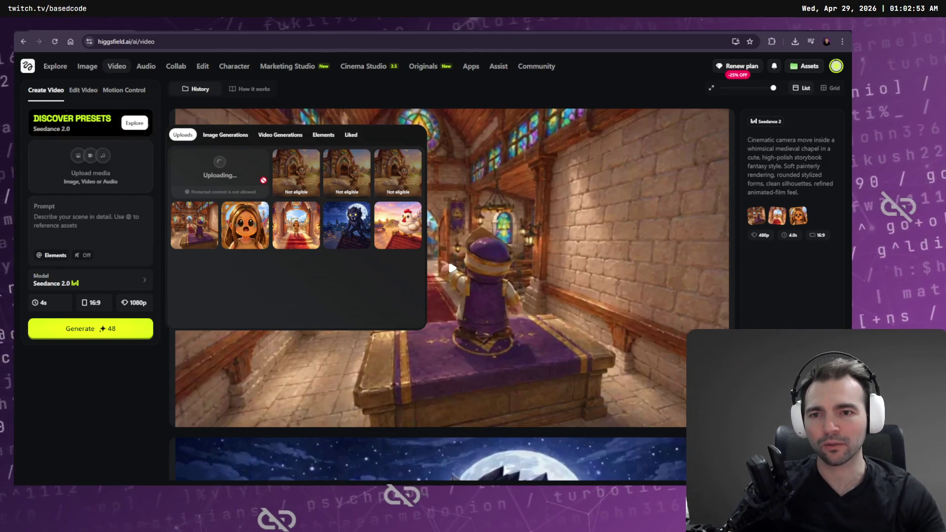
- Check the Elements library, briefly peeking at past video generations
click(321, 134)
click(270, 134)
click(323, 134)
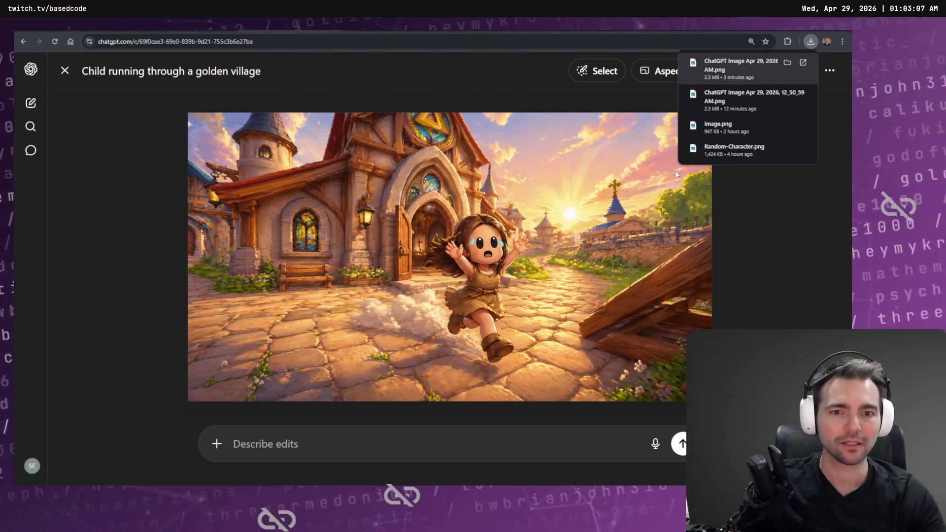
- Close ChatGPT's downloads list and full-size image view, and switch to the Not Monster board
click(763, 173)
click(765, 117)
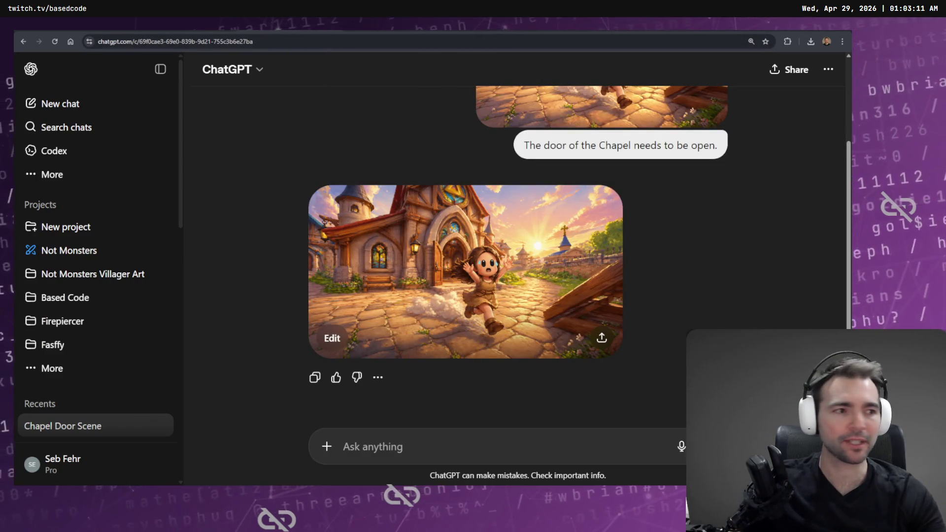
key(alt+Tab)
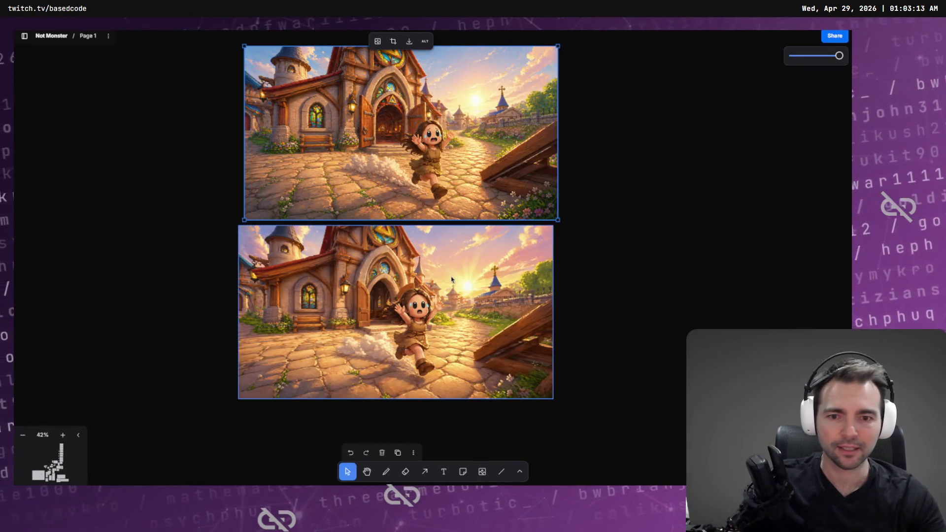
scroll(457, 274, up, 5)
scroll(457, 274, down, 5)
- Download the original file of the in-game town screenshot from tldraw
click(480, 294)
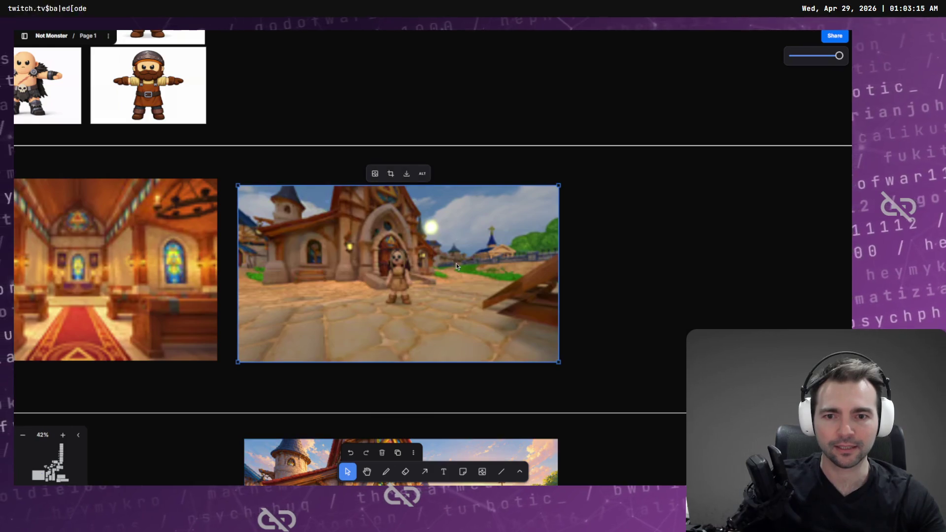
right_click(481, 294)
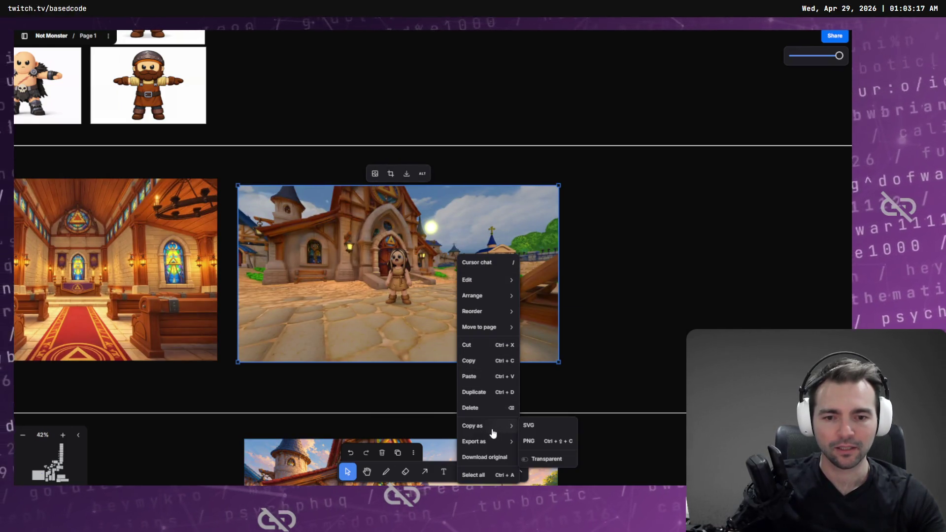
mouse_move(492, 440)
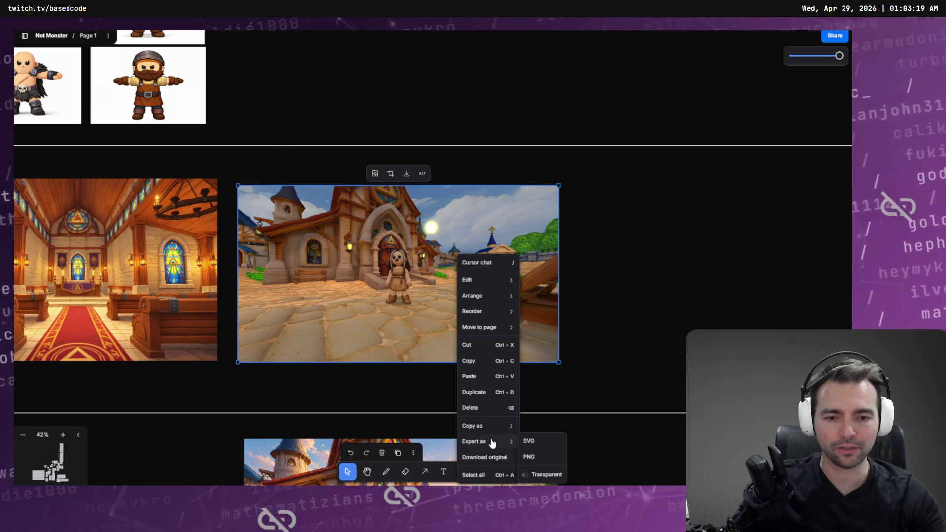
click(491, 458)
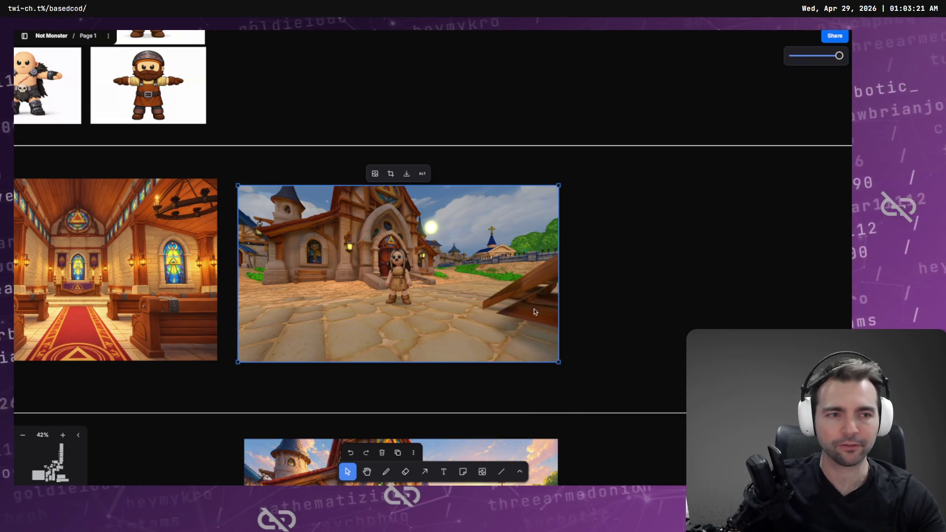
key(alt+Tab)
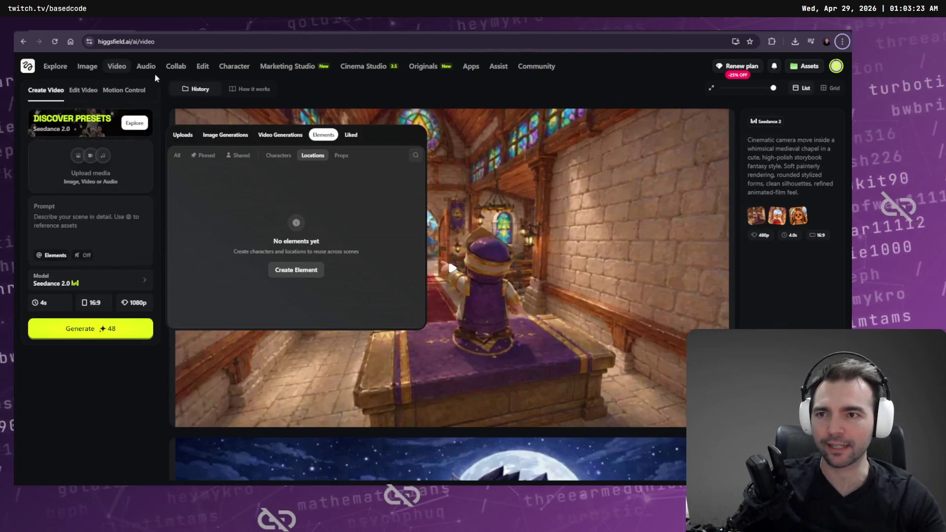
- On Create Image, replace the old reference with the first screenshot from Downloads
mouse_move(87, 66)
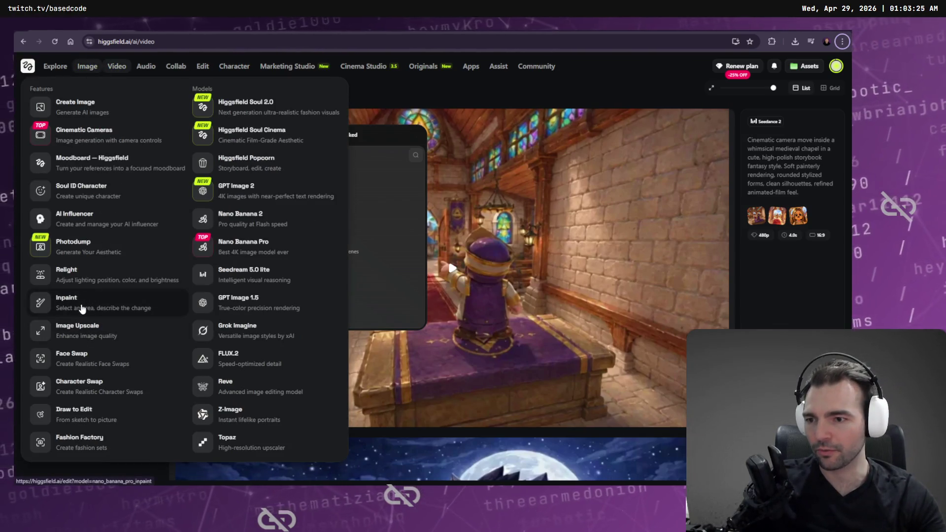
click(117, 110)
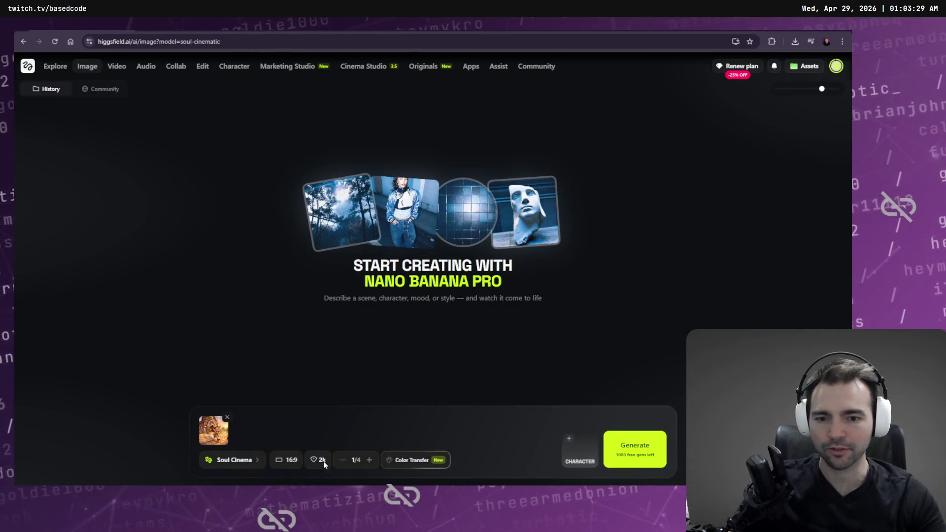
click(227, 418)
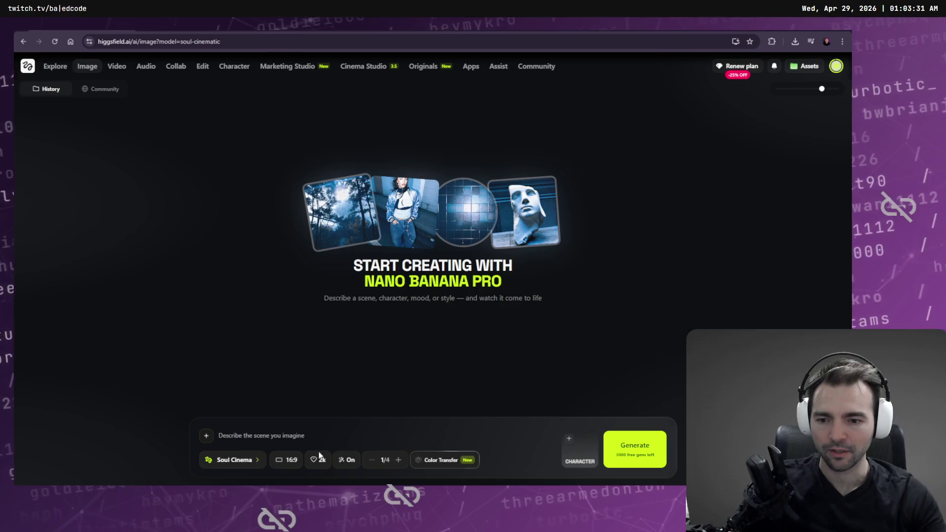
click(206, 435)
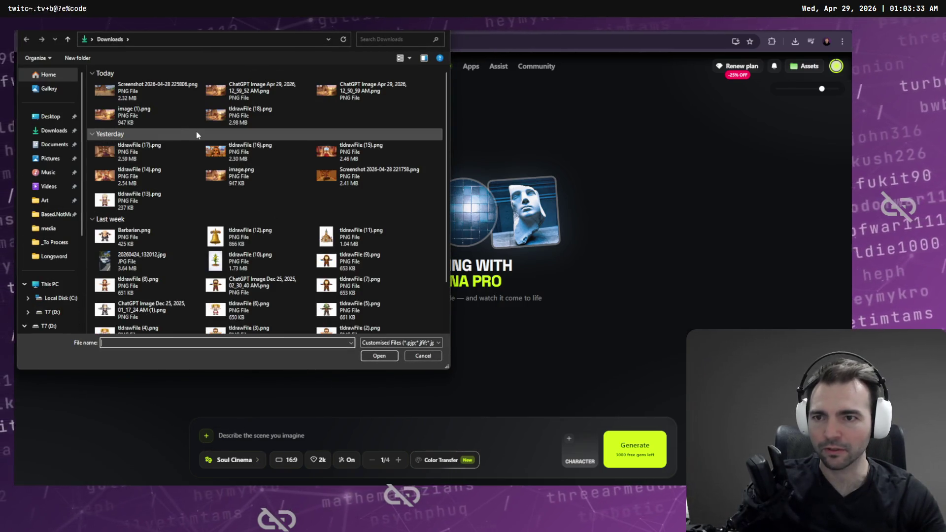
double_click(131, 92)
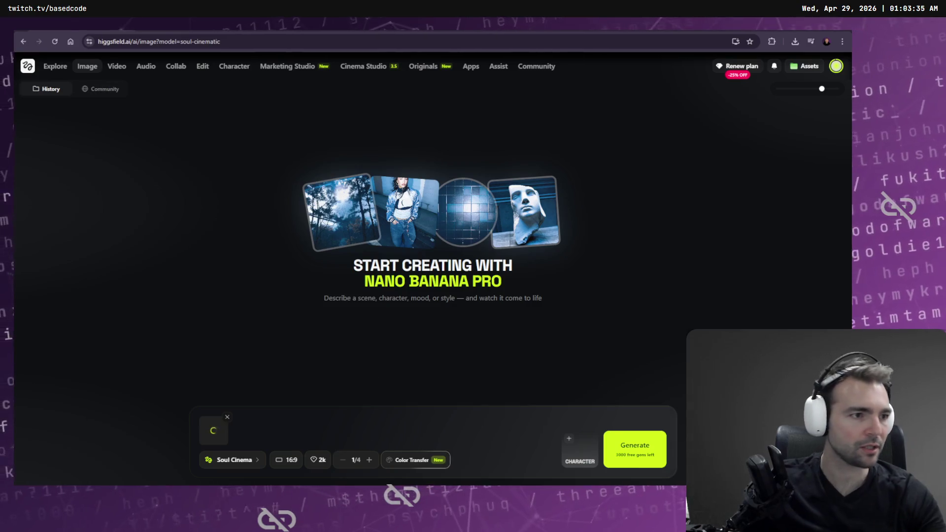
key(alt+Tab)
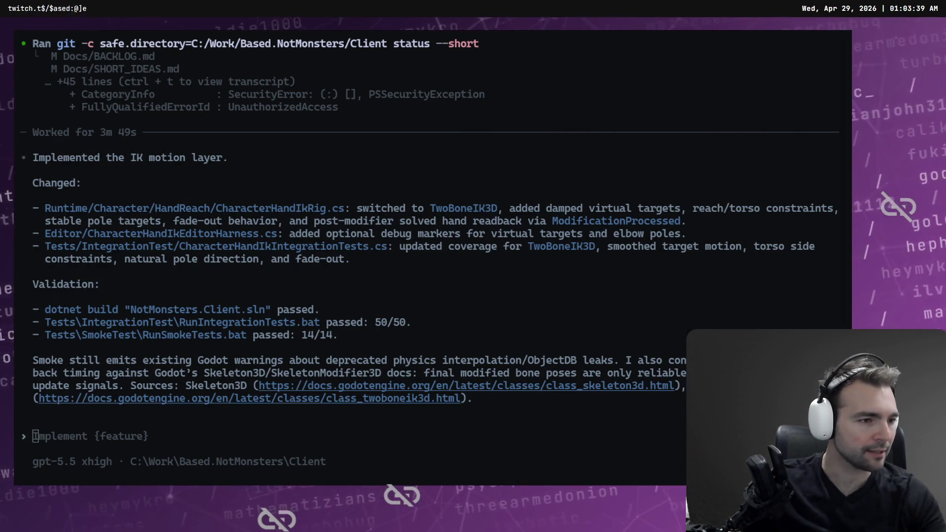
- Copy the storyboard frame's style description text in tldraw, then return to Higgsfield
key(alt+Tab)
scroll(241, 194, up, 3)
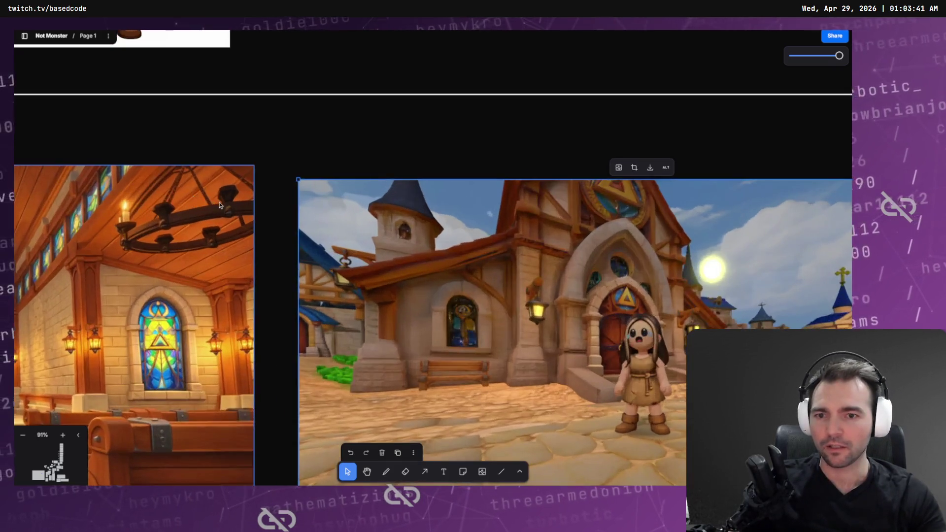
scroll(242, 194, down, 5)
scroll(314, 216, up, 2)
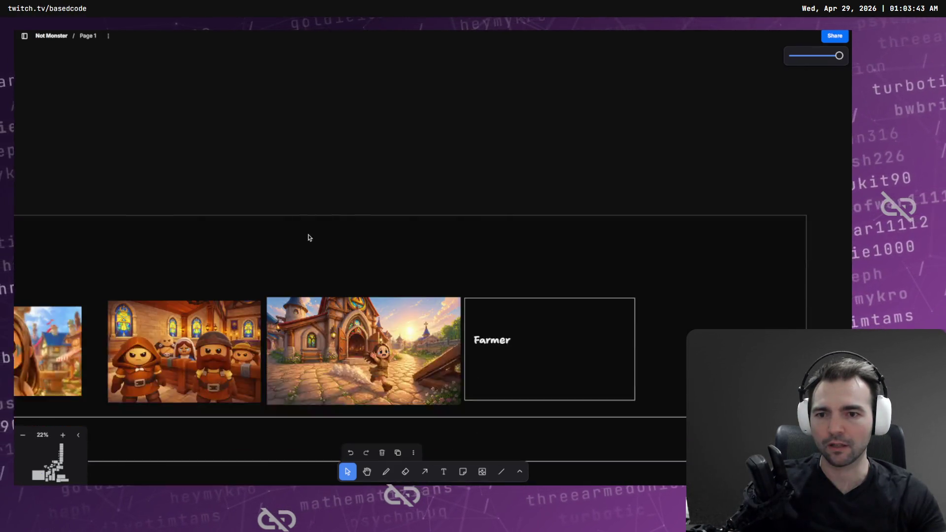
scroll(305, 232, up, 1)
scroll(305, 231, left, 10)
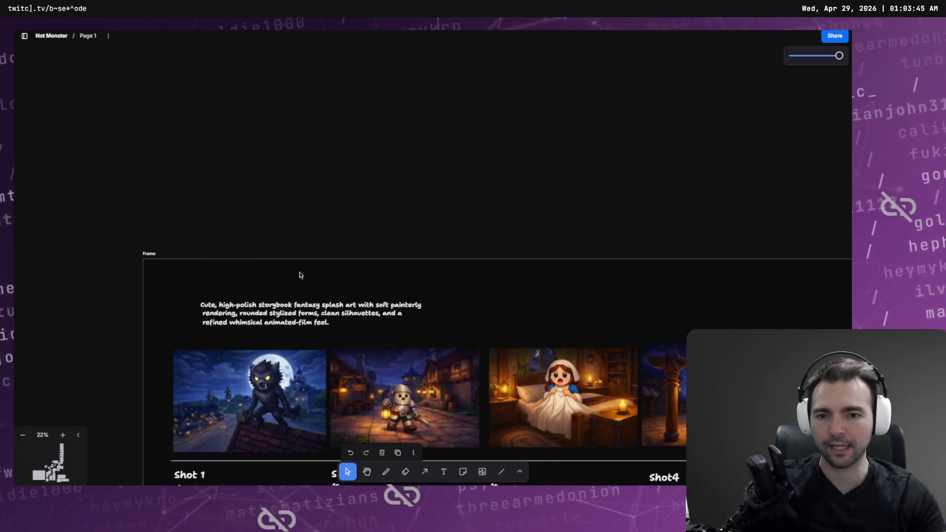
click(277, 299)
double_click(278, 299)
key(alt+Tab)
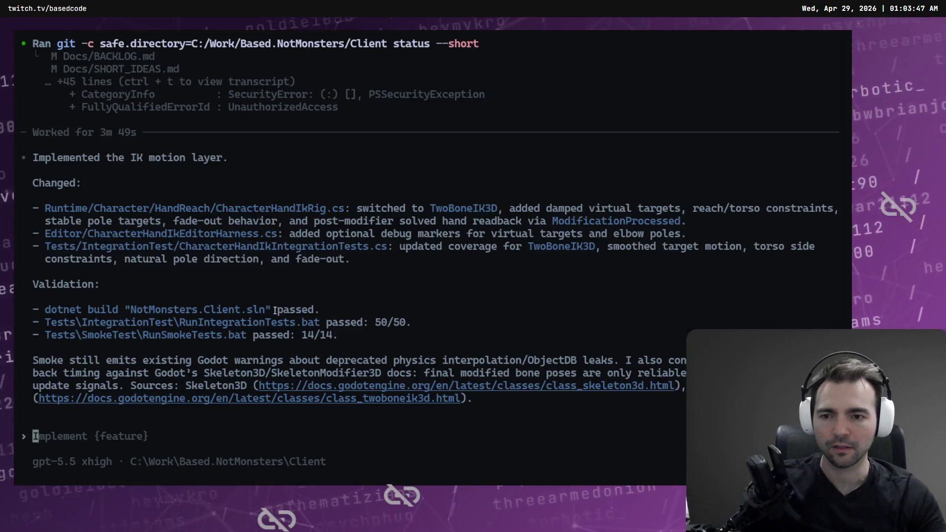
key(alt+Tab)
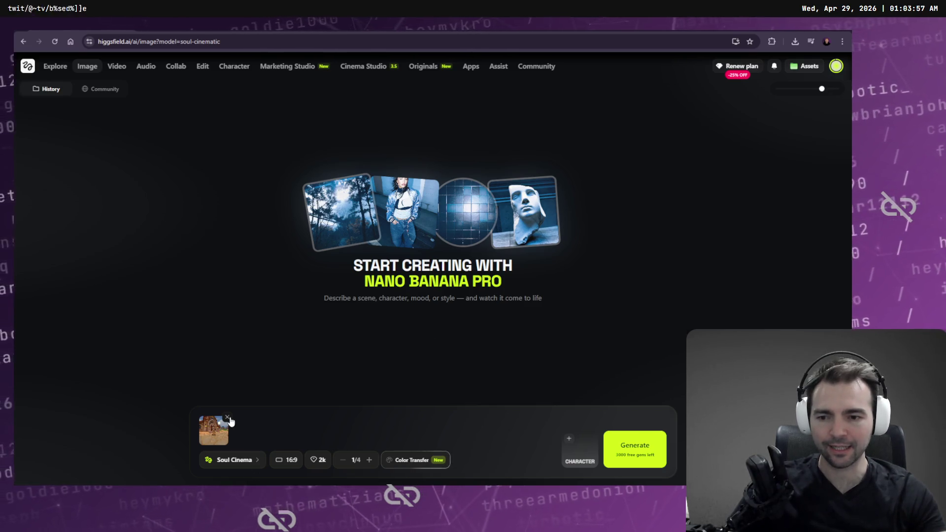
- Generate the Soul Cinema image from the town screenshot, then move to the ChatGPT chapel chat
click(634, 446)
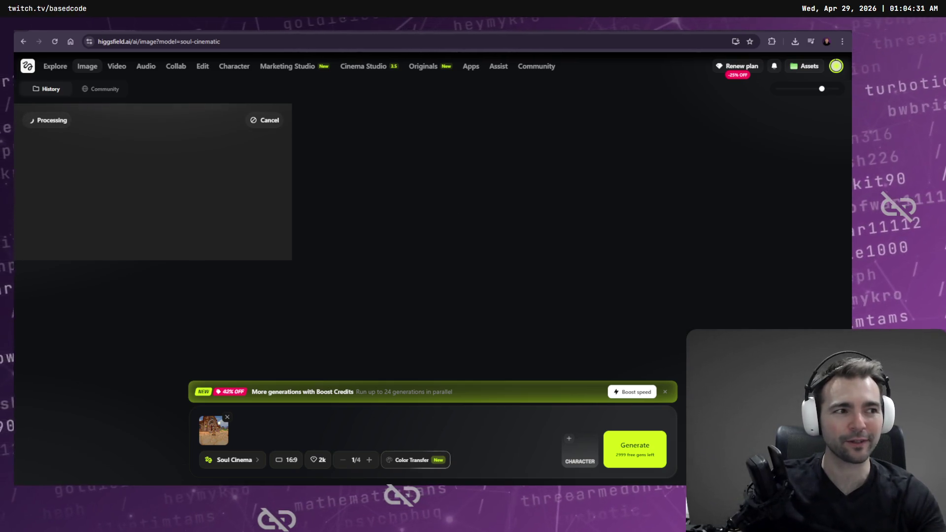
key(ctrl+Tab)
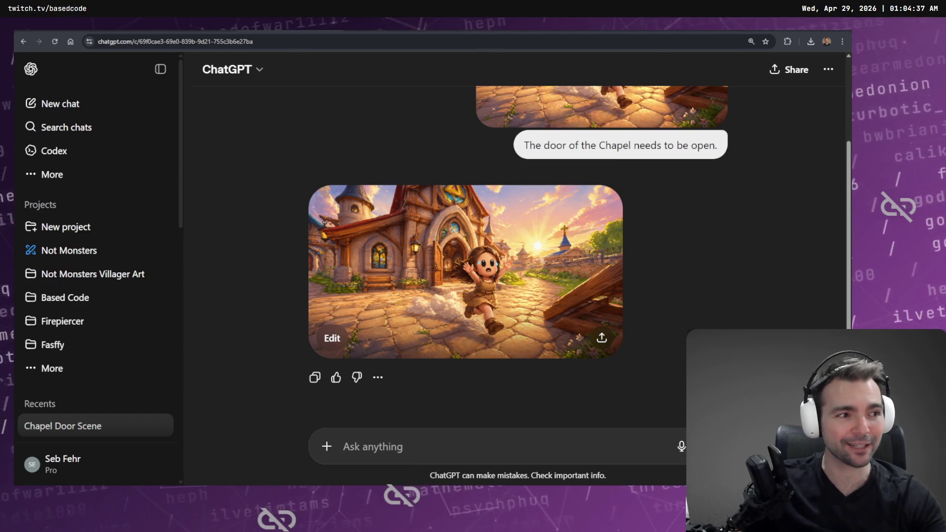
- Leave the open-door chapel image and bring up the Godot CharacterHandIkEditorHarness scene
key(alt+Tab)
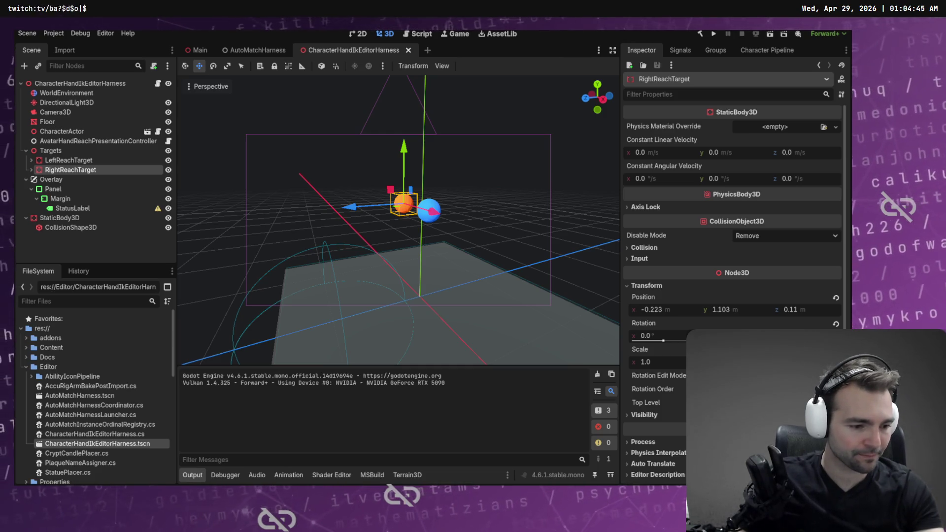
- Read the Codex summary of the IK changes, then run the hand IK harness scene with F6
key(alt+Tab)
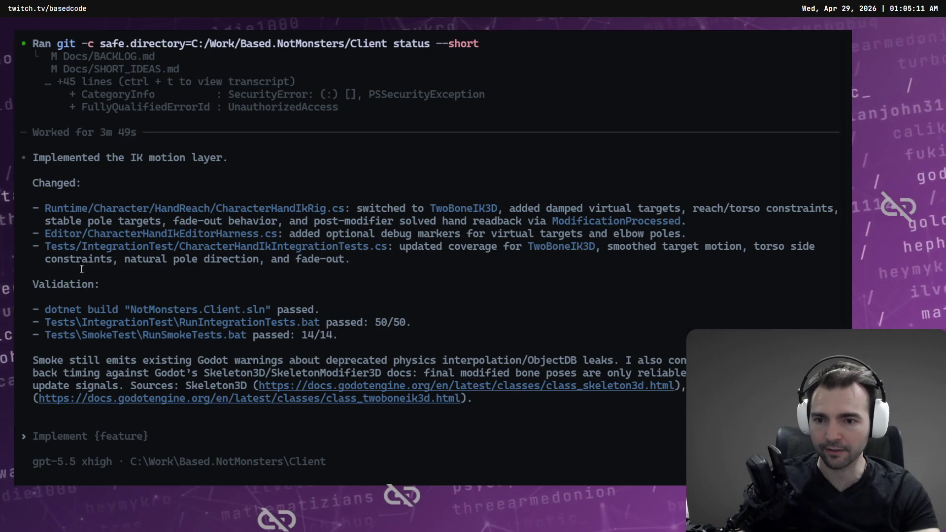
key(alt+Tab)
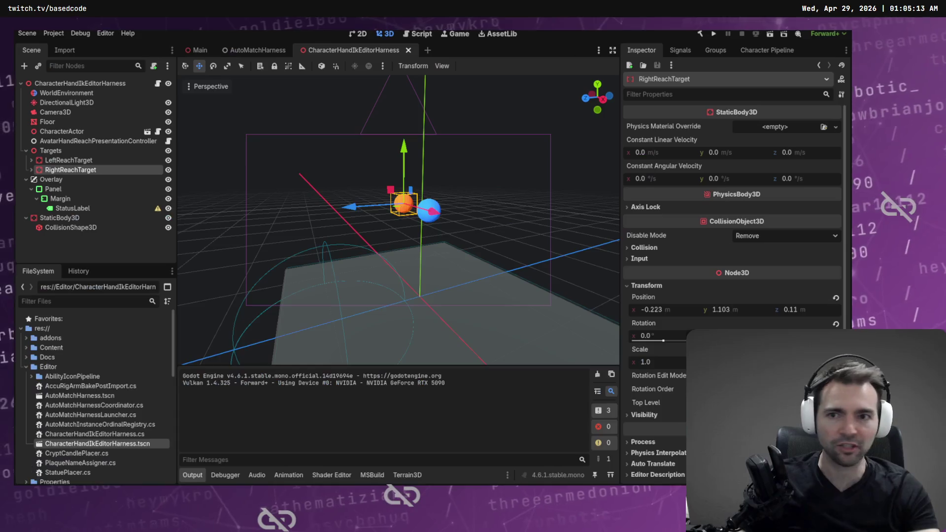
key(F6)
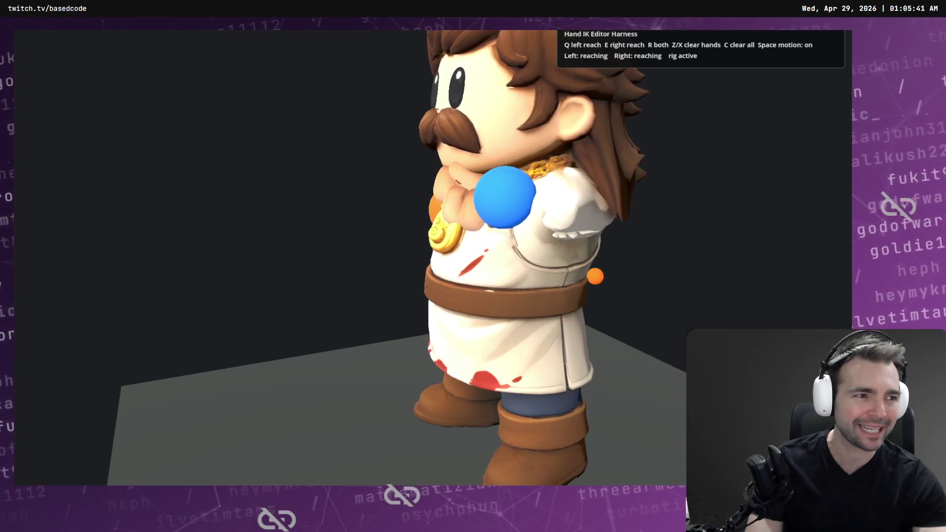
- Move LeftReachTarget and RightReachTarget 0.122 along z and save the harness scene
key(F8)
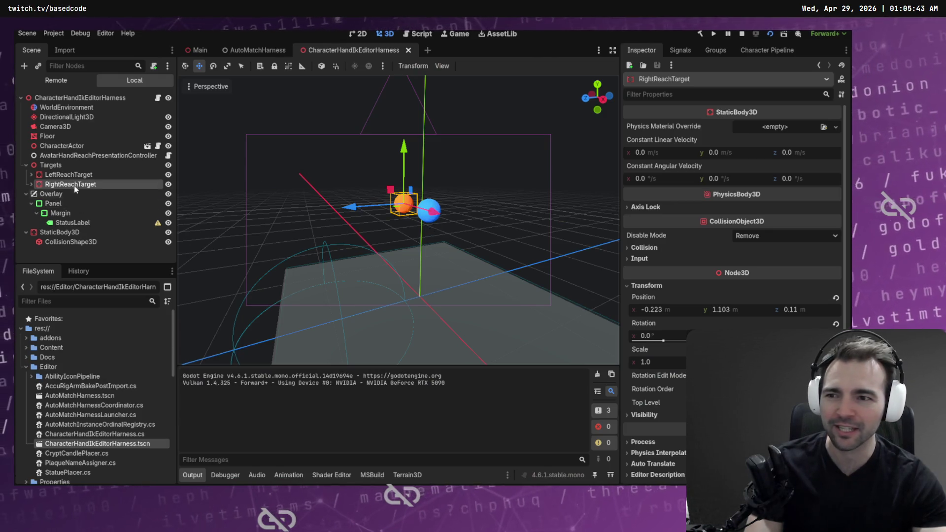
click(68, 174)
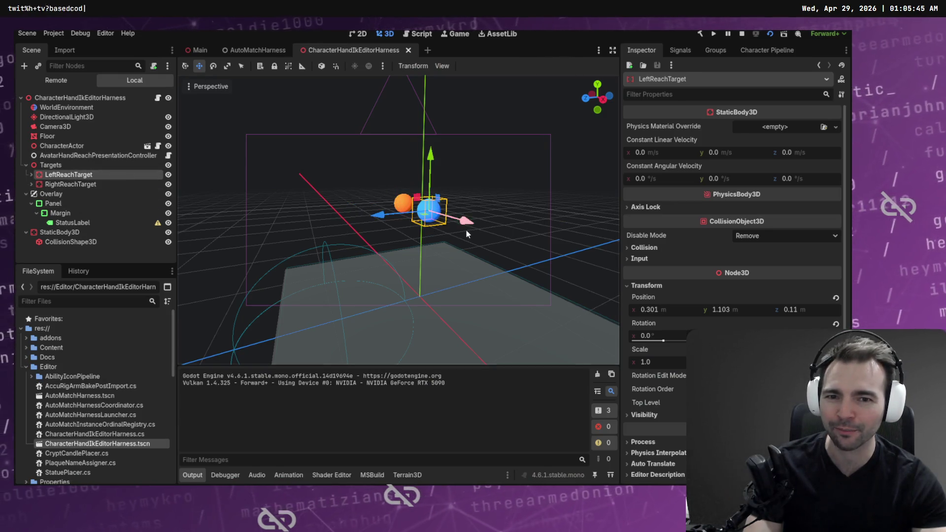
shift+click(402, 203)
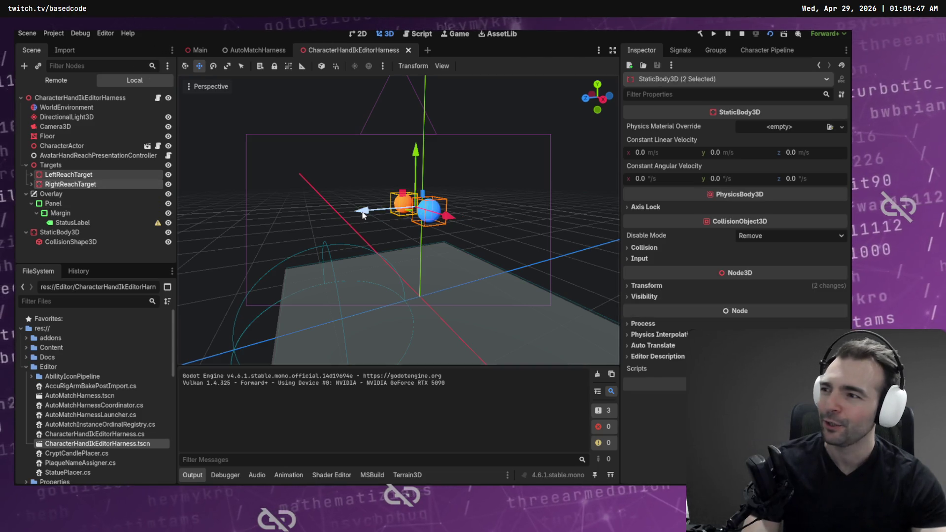
drag(362, 215, 333, 220)
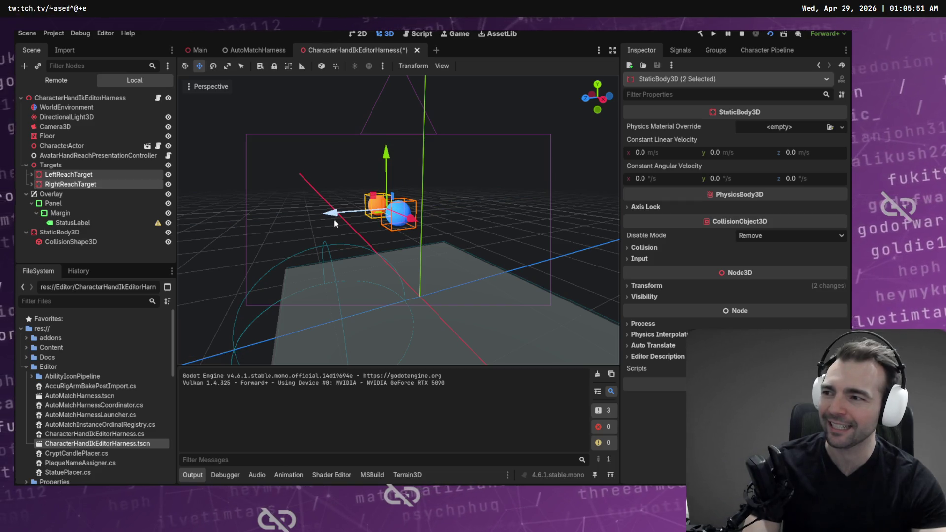
key(ctrl+s)
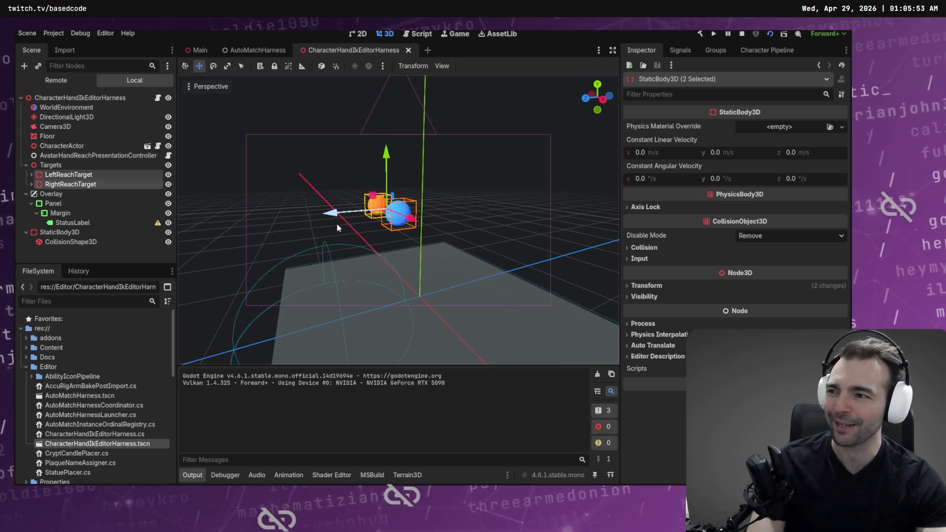
- Rerun the harness to inspect the hands reaching the targets, then return to the Codex terminal
key(F6)
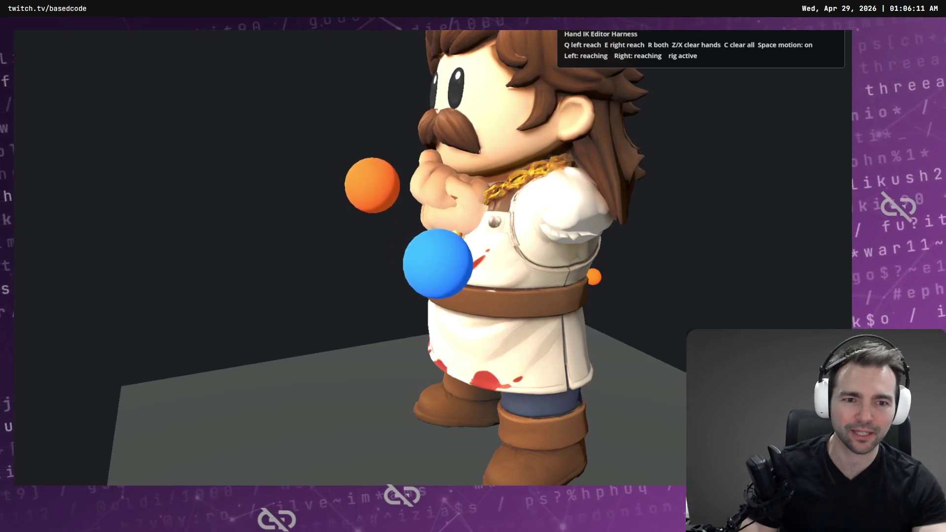
key(F8)
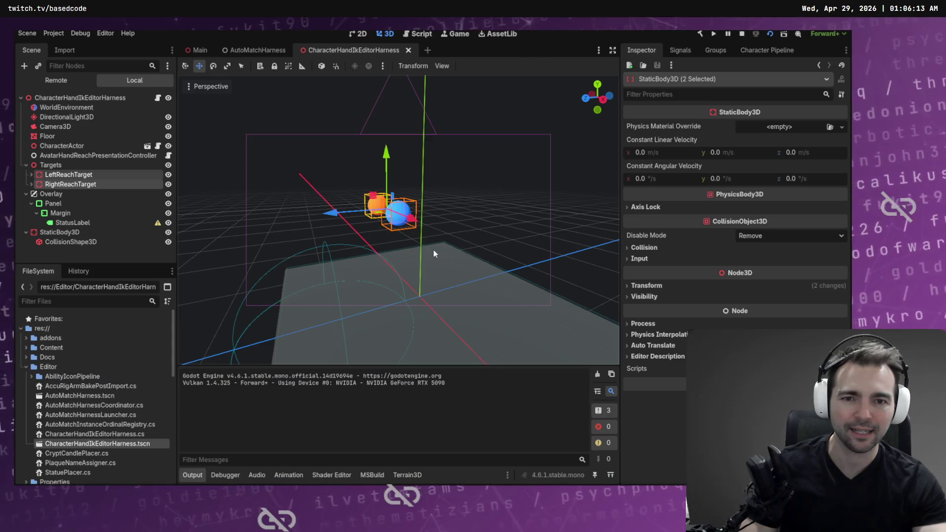
key(alt+Tab)
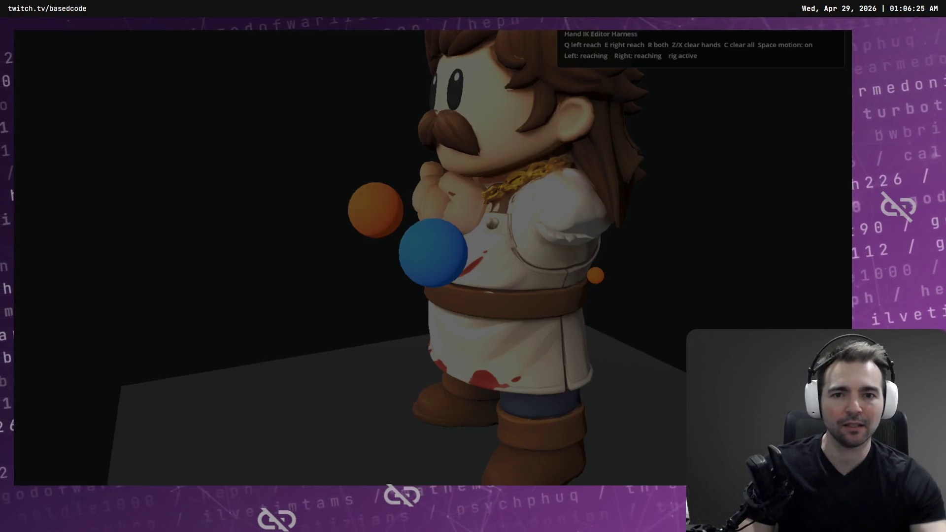
key(F8)
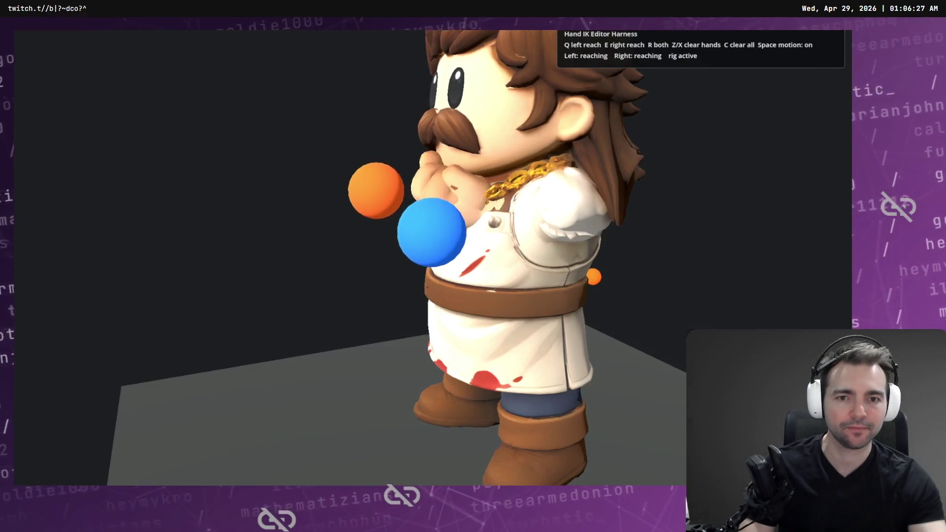
key(alt+Tab)
- Attach the IK screenshot, dictate that elbows sit inside the body, and rerun the harness
key(ctrl+v)
text(\)
key(Return)
text(\)
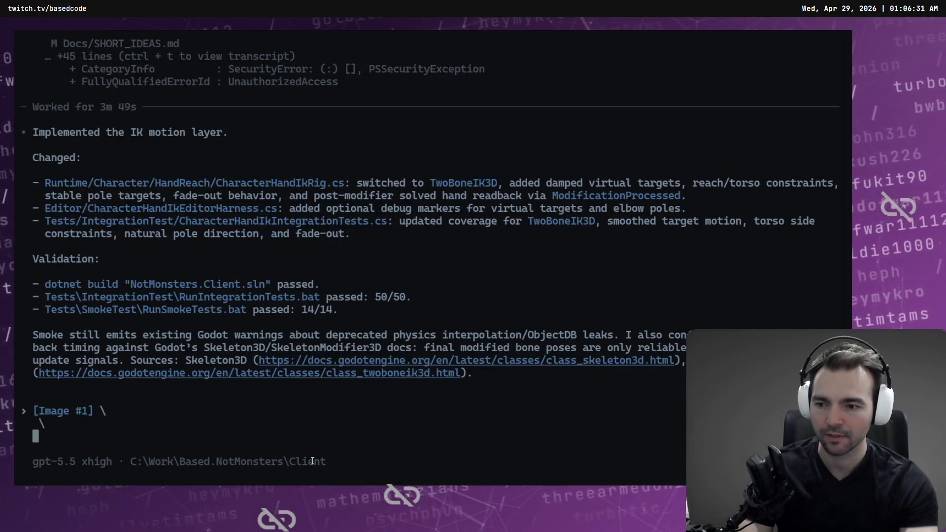
key(Return)
key(super+h)
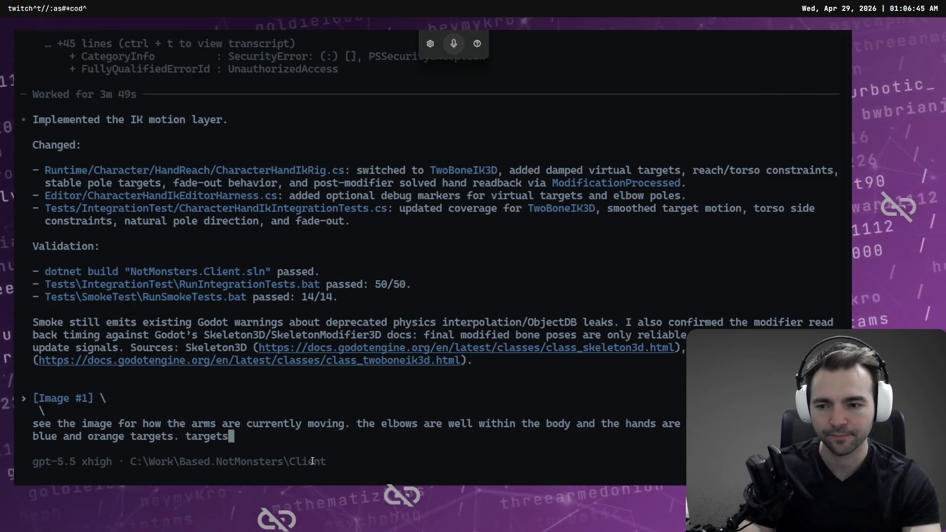
key(BackSpace)
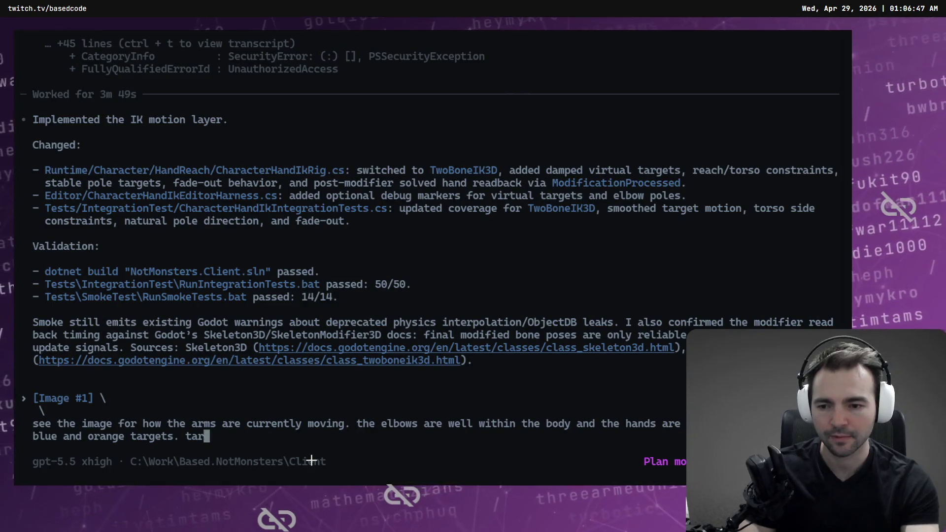
key(alt+Tab)
key(F6)
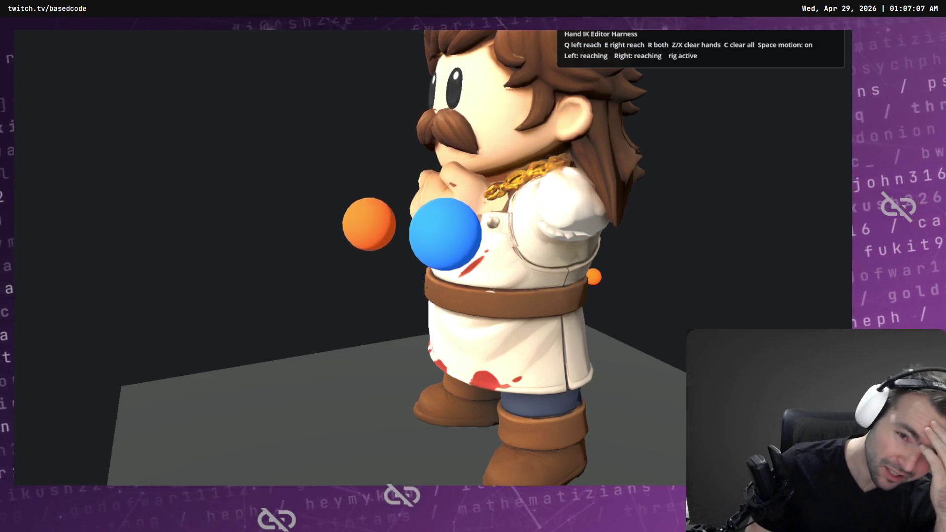
- Submit a Plan-mode request for integration tests that fail on wrong hand positions
key(F8)
key(alt+Tab)
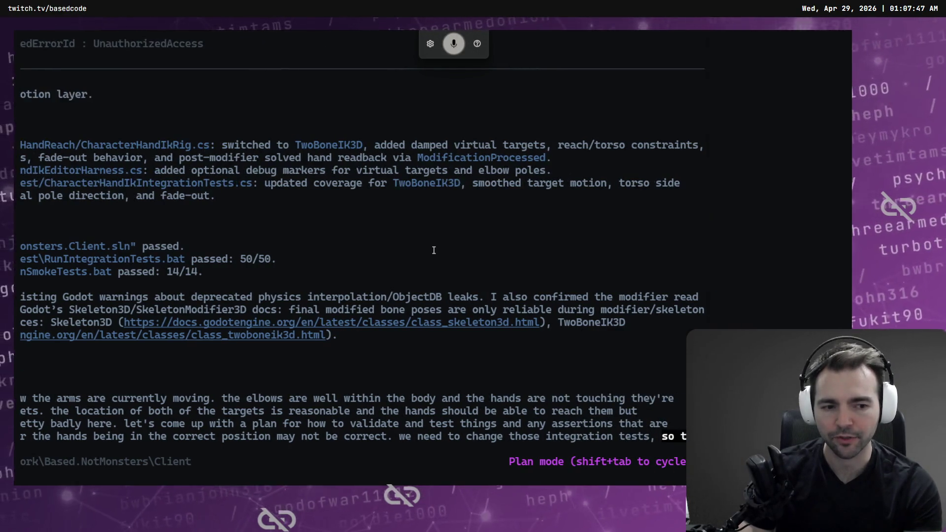
key(Return)
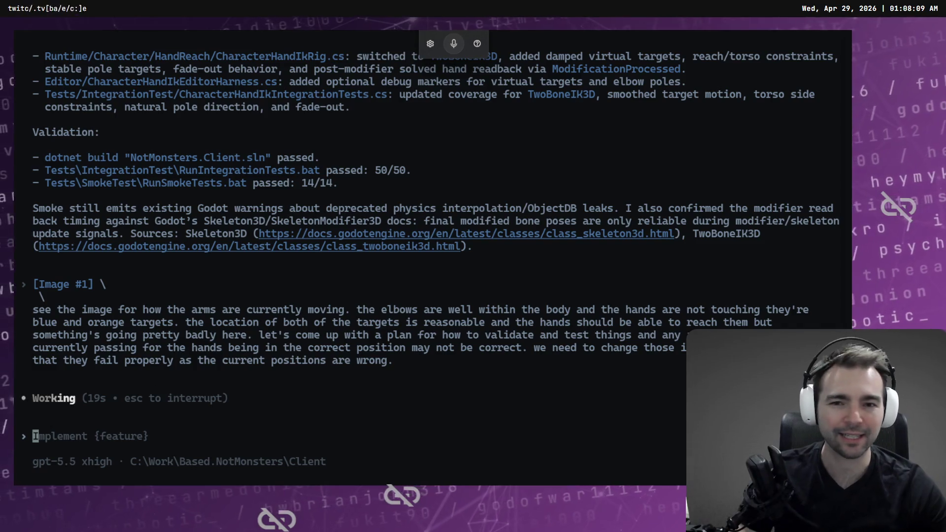
key(alt+Tab)
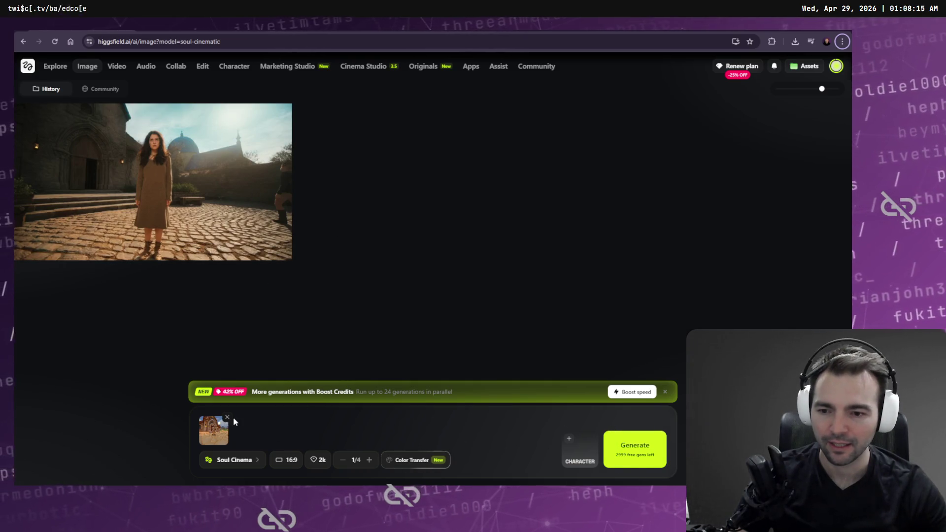
- Change the image model from Soul Cinema to Auto and paste the storyboard as a second reference
click(253, 458)
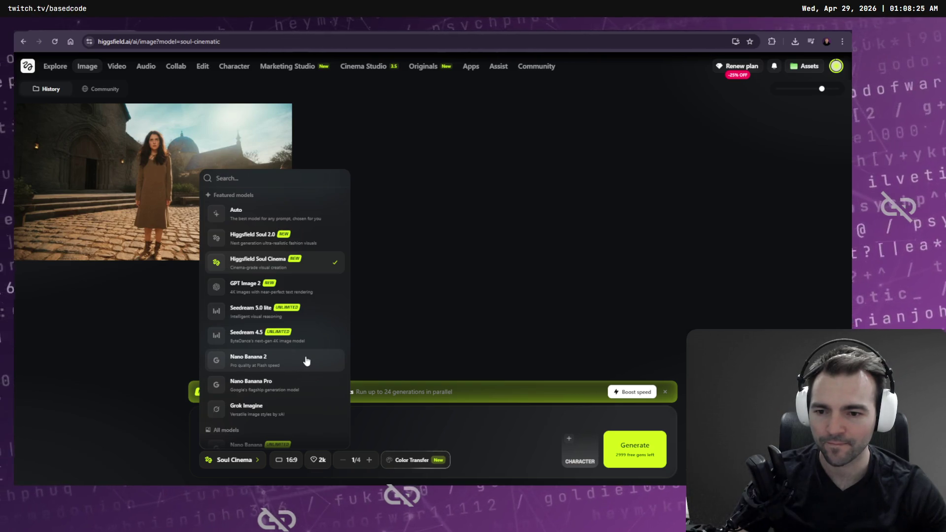
scroll(306, 355, down, 3)
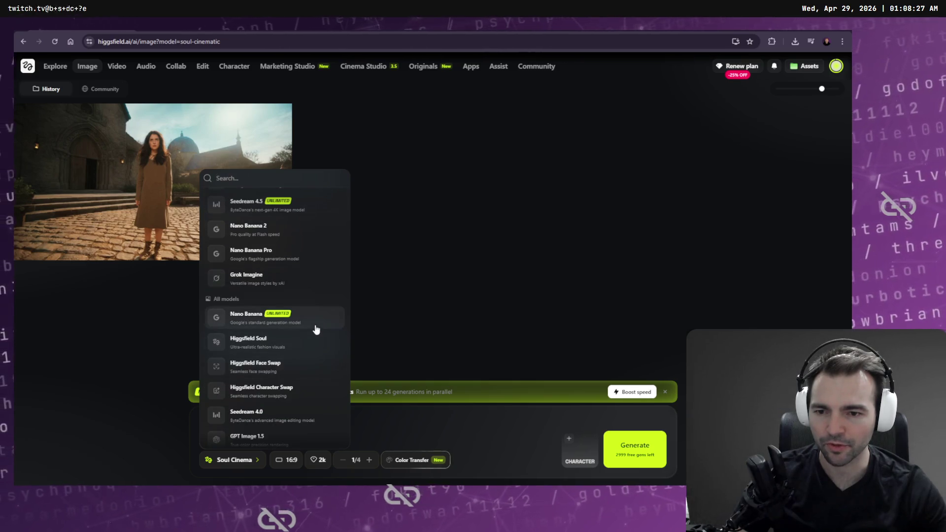
scroll(317, 320, up, 3)
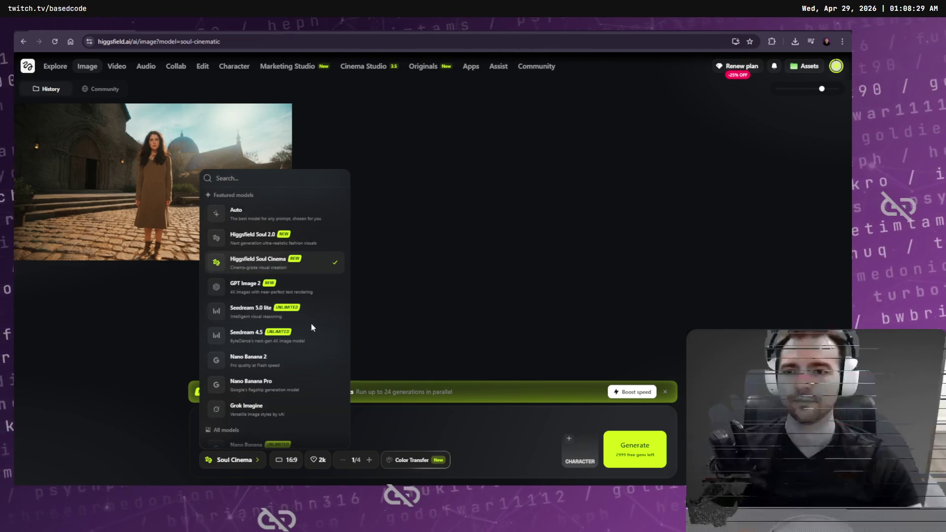
click(312, 219)
key(ctrl+v)
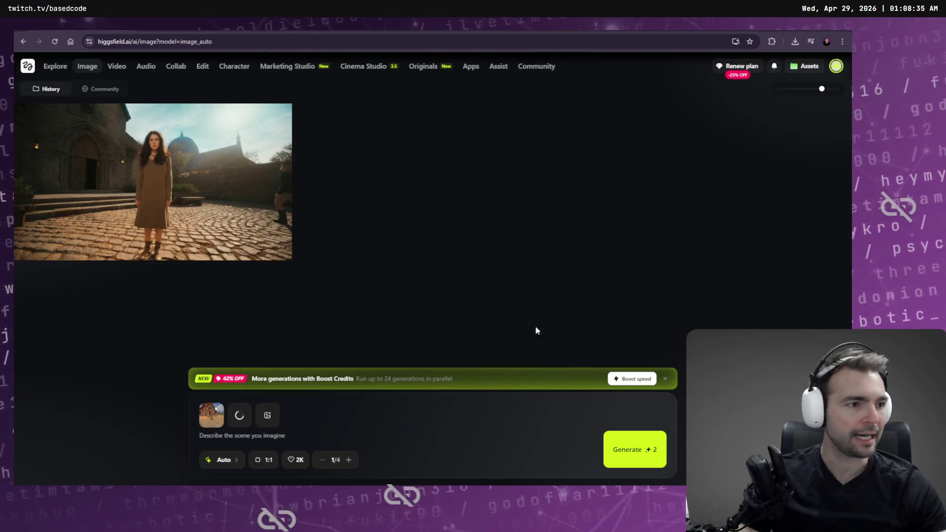
key(alt+Tab)
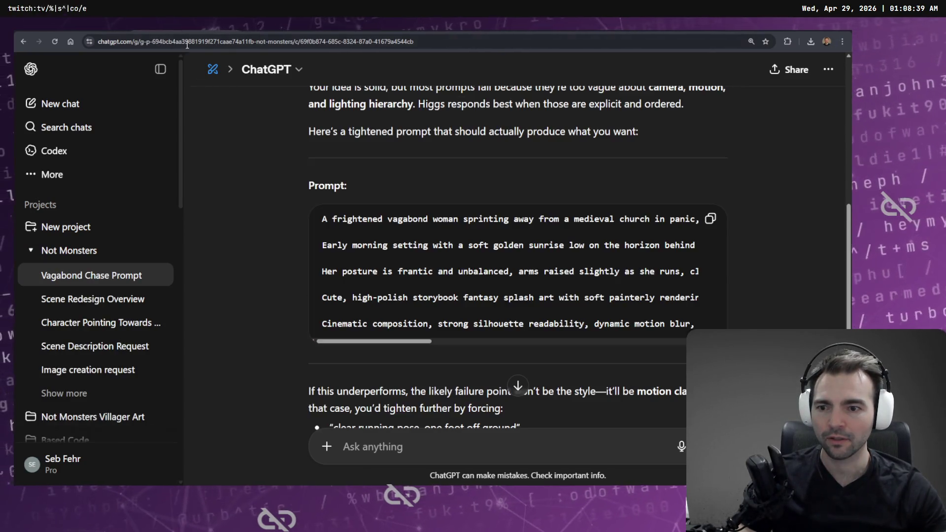
- Copy the tightened vagabond chase prompt from ChatGPT into Higgsfield's empty prompt field
click(711, 218)
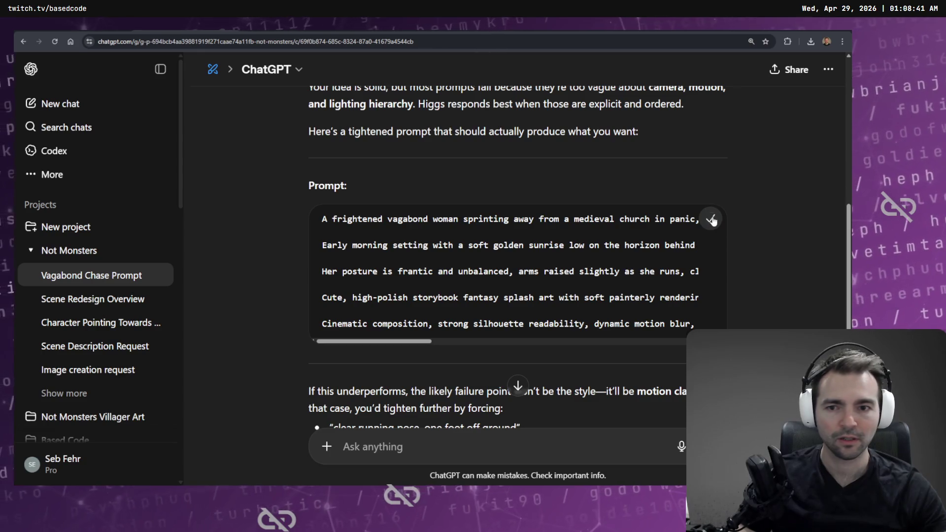
scroll(565, 257, down, 3)
scroll(565, 258, up, 3)
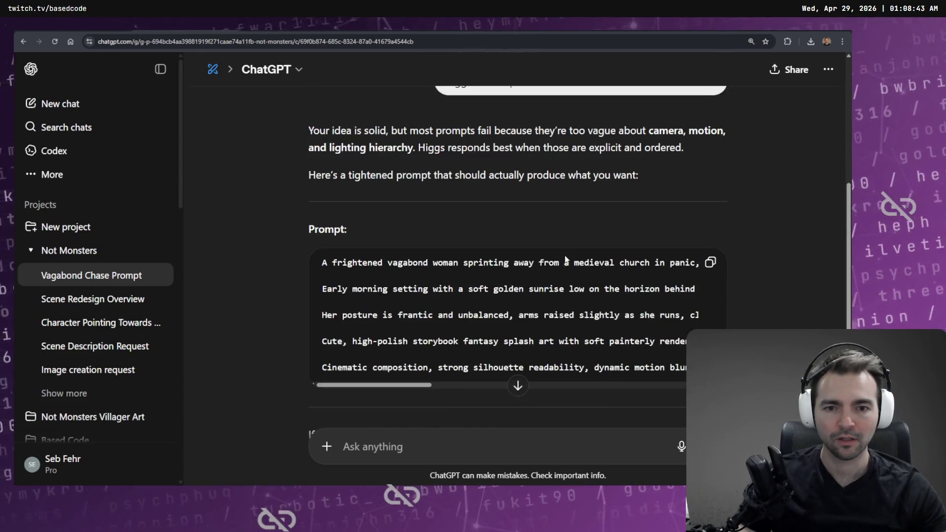
key(alt+Tab)
click(332, 434)
key(ctrl+v)
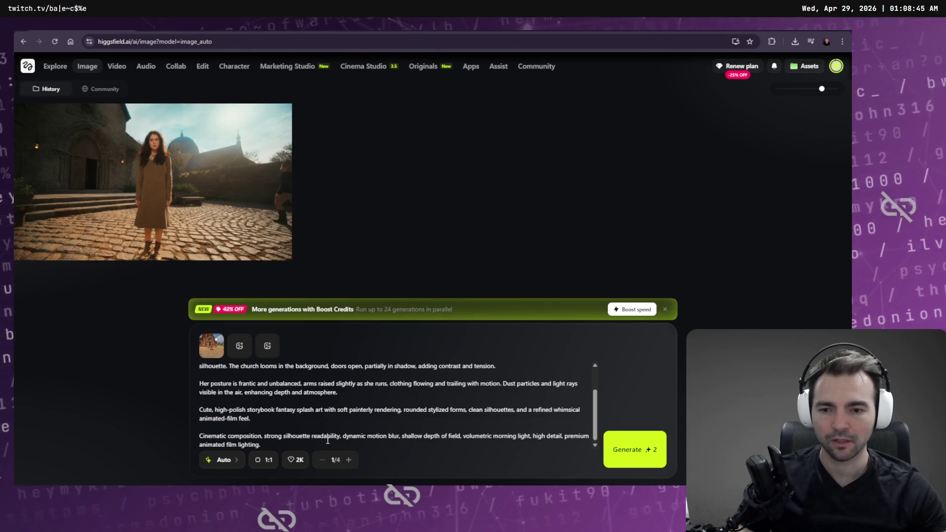
- Cancel the generation, drop the second reference image, and generate again with only the first
click(638, 445)
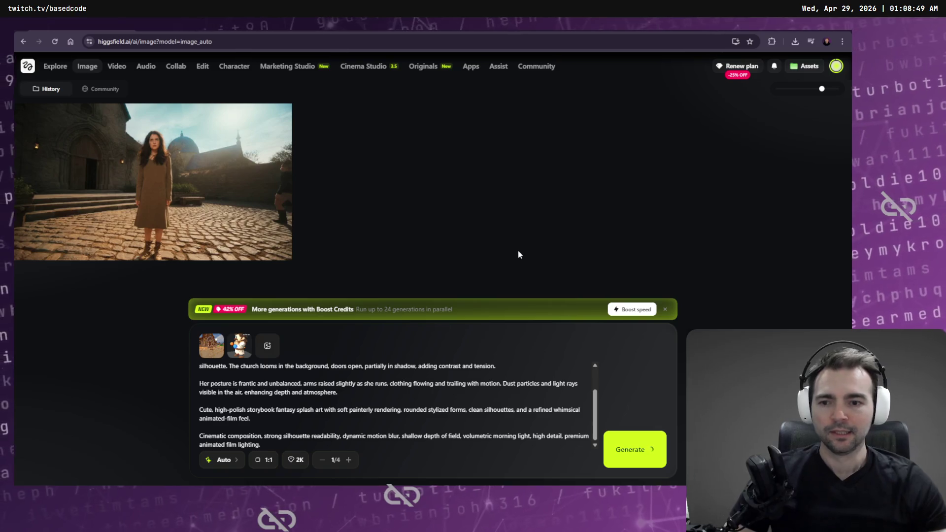
click(251, 333)
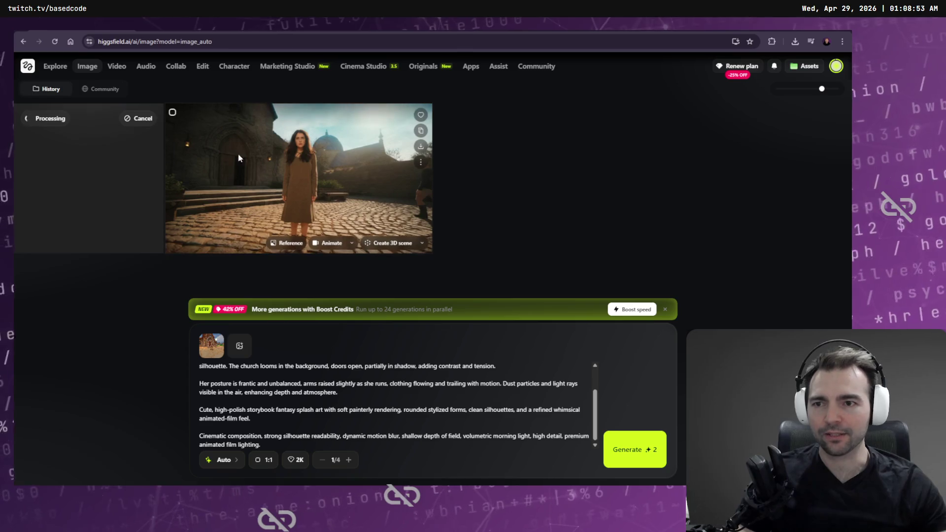
click(135, 119)
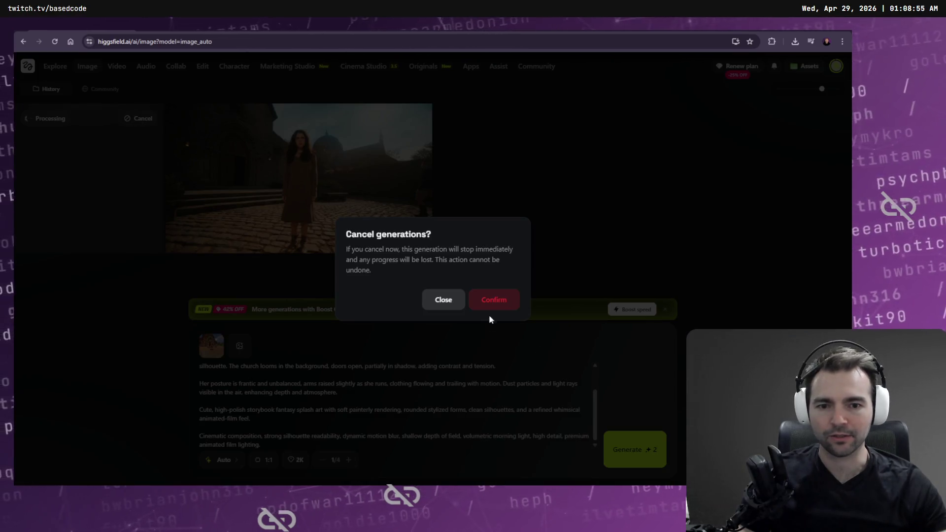
click(496, 296)
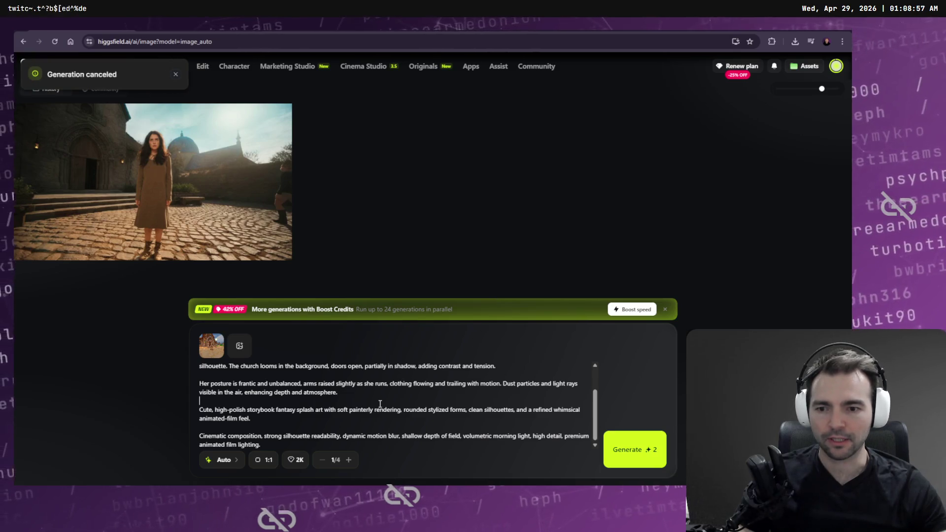
click(635, 453)
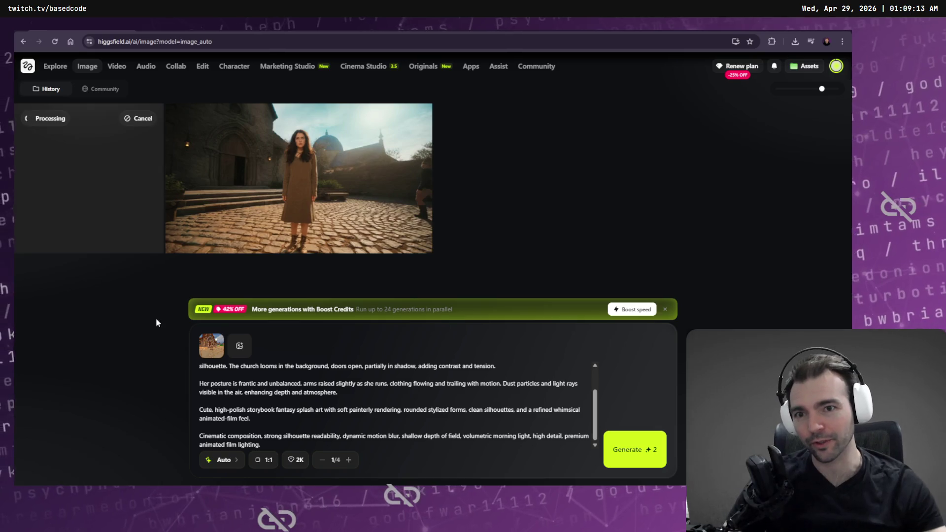
- Permanently delete the old generated image of the woman before the domed church
mouse_move(421, 138)
click(420, 164)
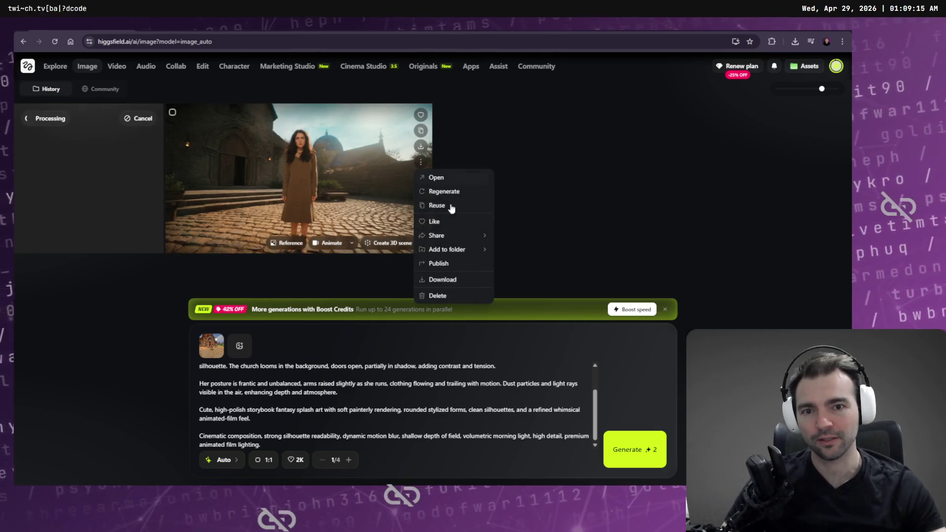
click(463, 294)
click(493, 289)
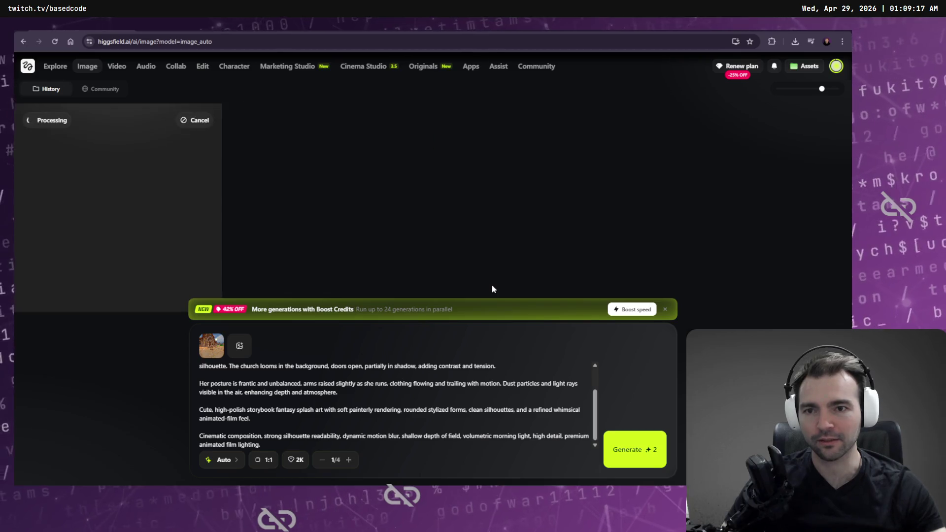
mouse_move(213, 341)
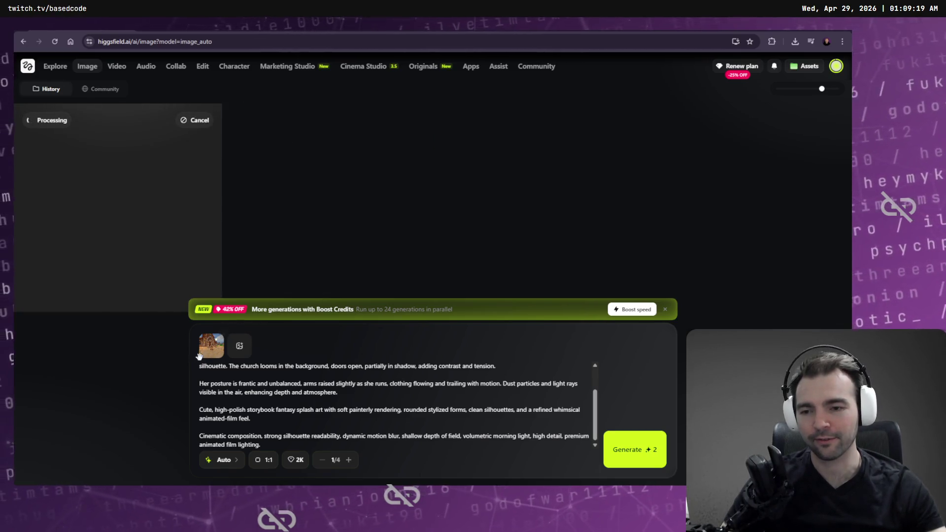
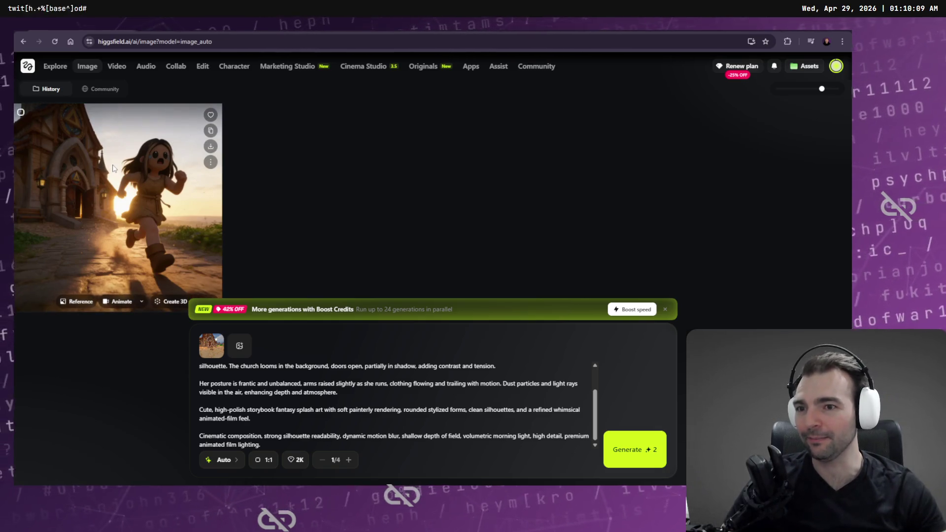
- Check the running-girl image, then replace its prompt with 'Don't change the image at all, do a paint-over with'
click(118, 207)
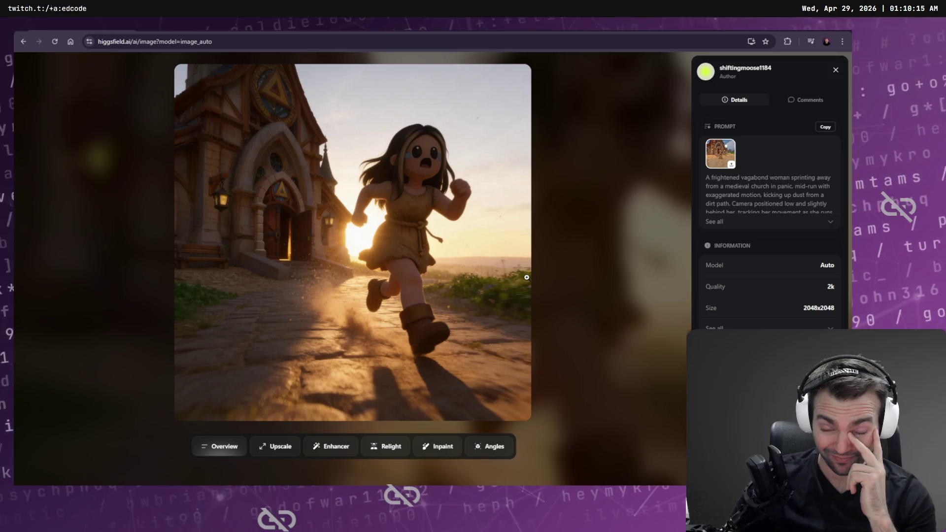
key(Escape)
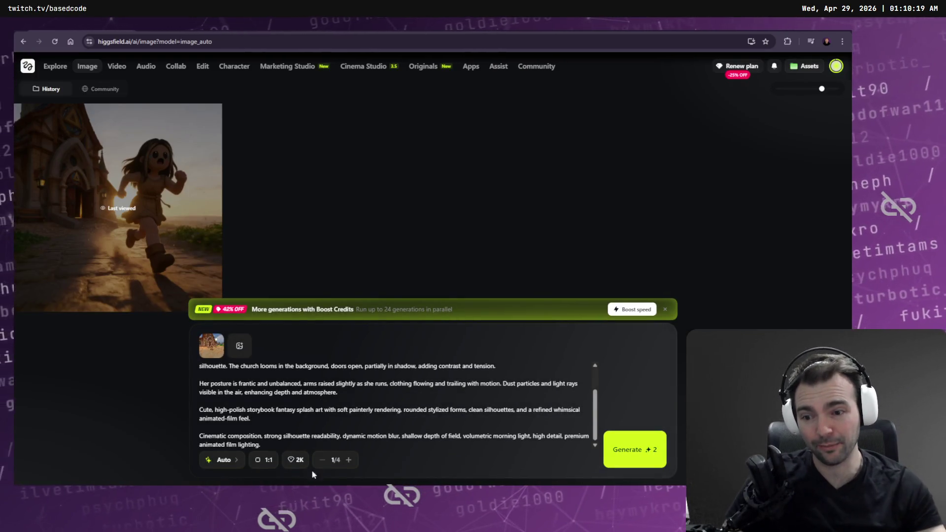
click(315, 442)
key(ctrl+a)
key(BackSpace)
text(Don't)
text( change the )
text(image at all, do a )
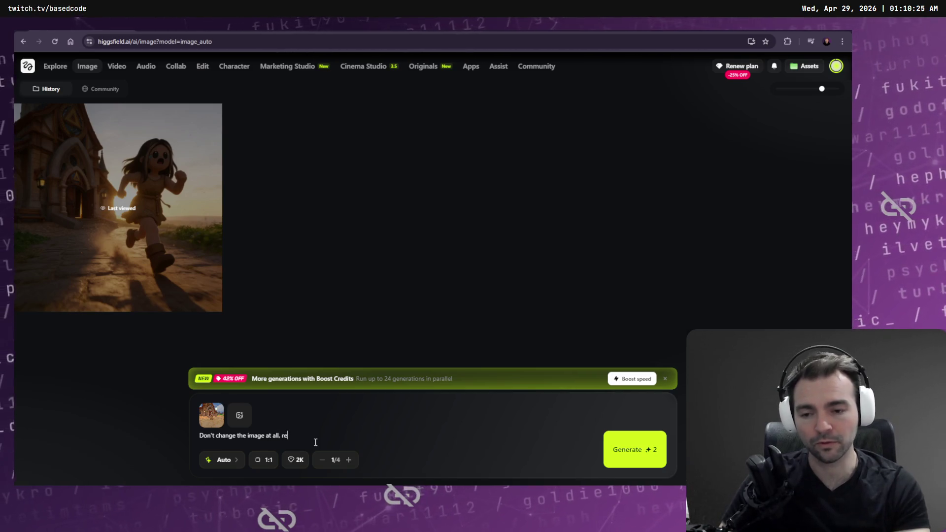
text(paint-ov)
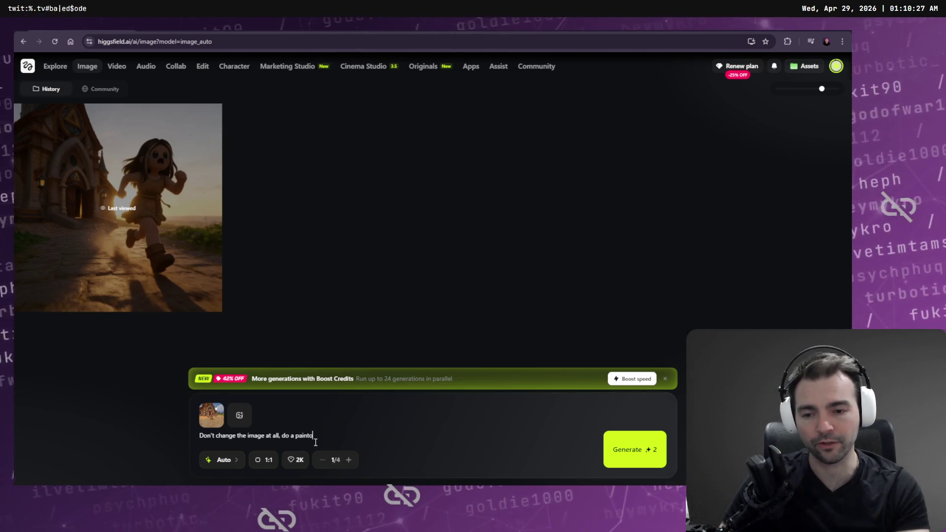
text(er with)
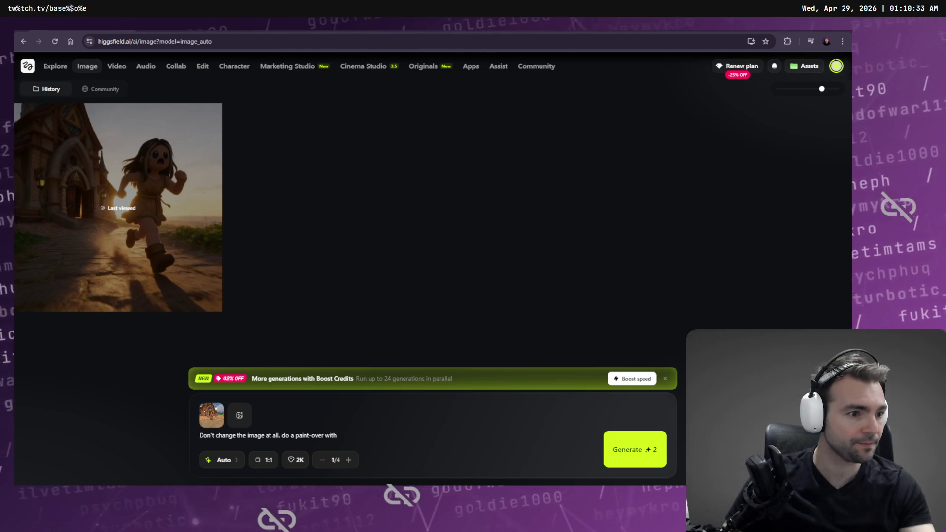
- Append the storybook fantasy style sentence from the storyboard on one line and generate the paint-over
key(alt+Tab)
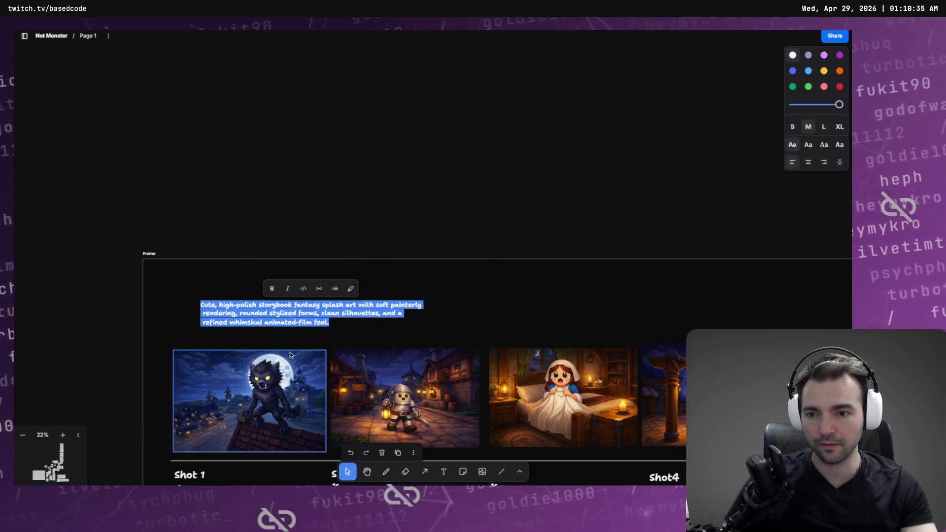
key(alt+Tab)
key(BackSpace)
key(BackSpace)
key(BackSpace)
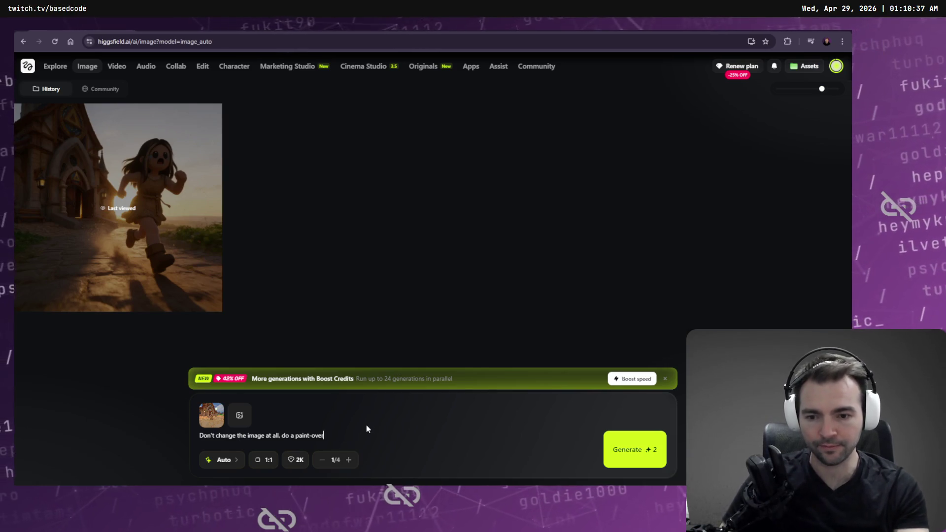
text(.)
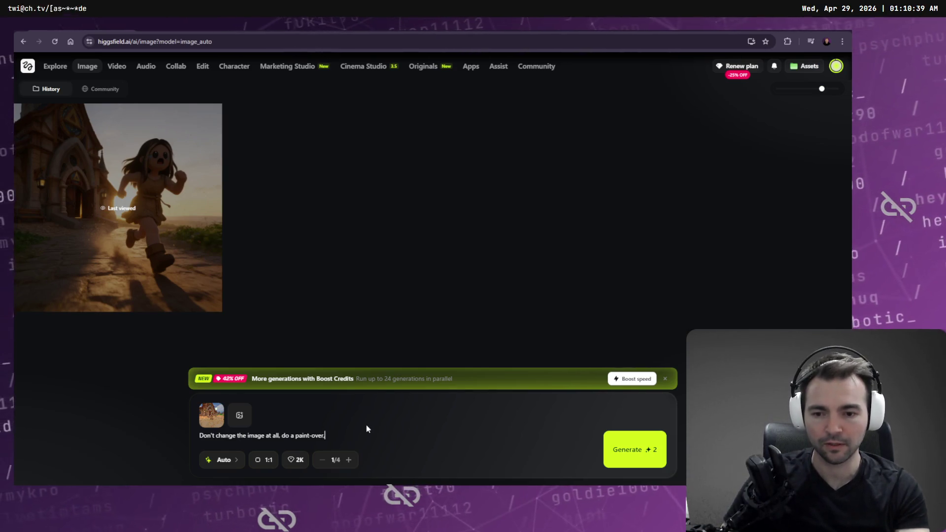
text(Cute, high-polish storybook fantasy splash art with soft painterly rendering, rounded stylized forms, clean silhouettes, and a refined whimsical animated-film feel.)
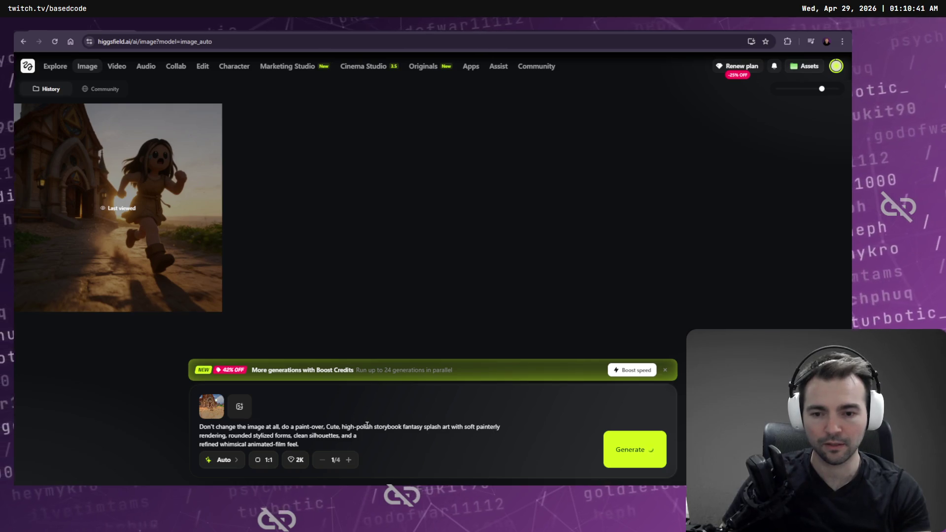
key(Delete)
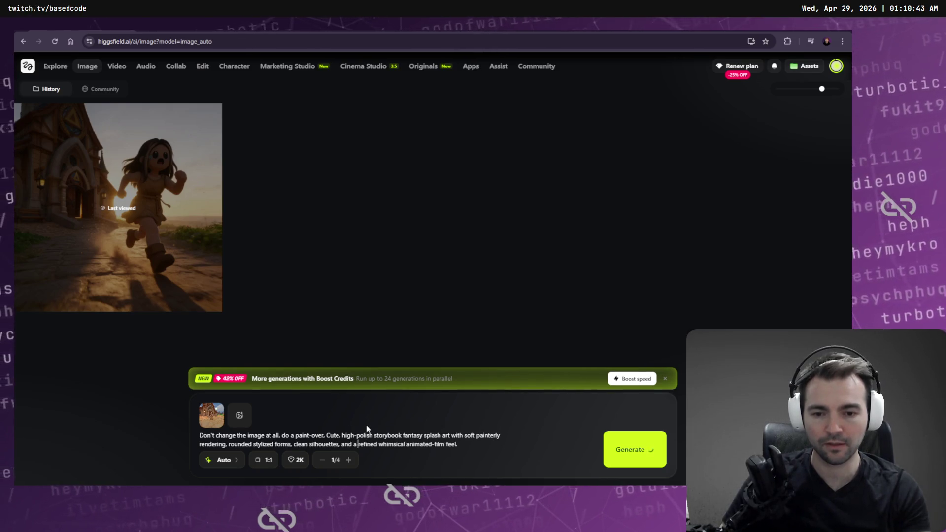
key(Up)
key(End)
key(Delete)
key(Return)
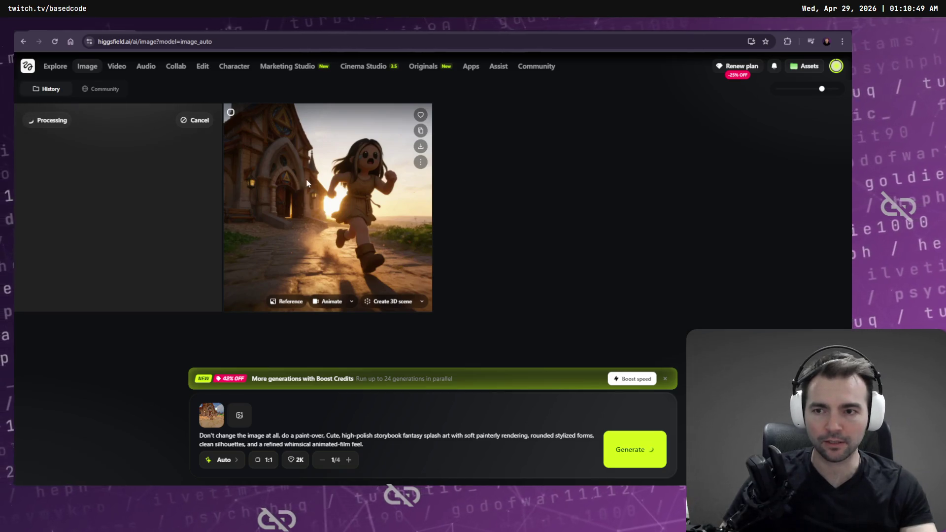
- Try cancelling both processing paint-over generations
click(194, 122)
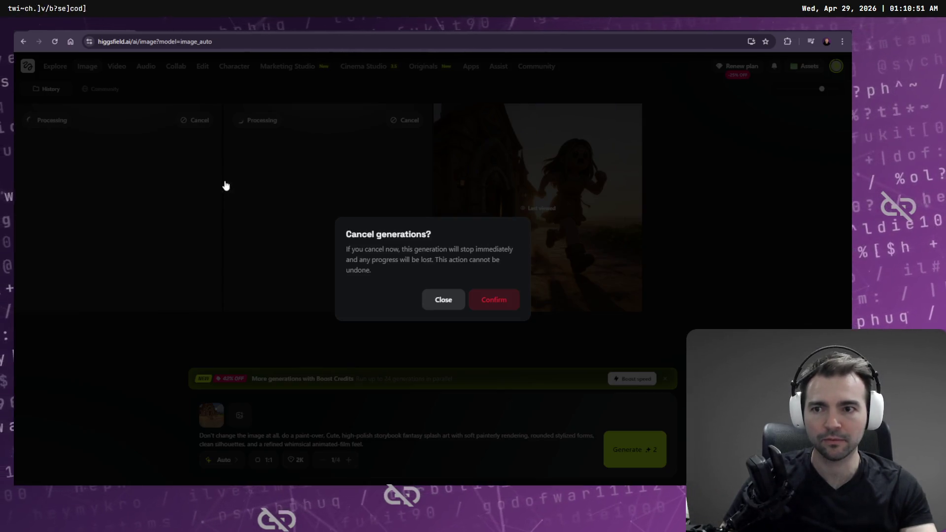
click(449, 306)
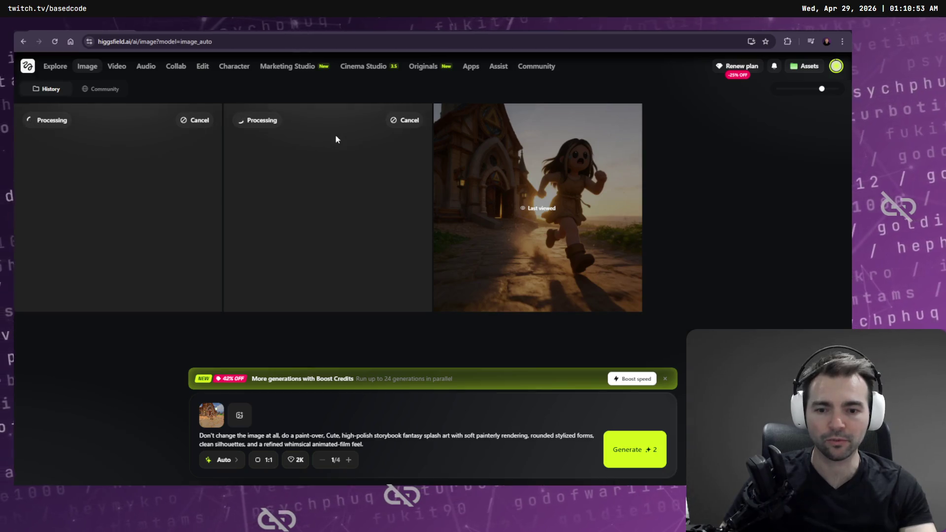
click(405, 120)
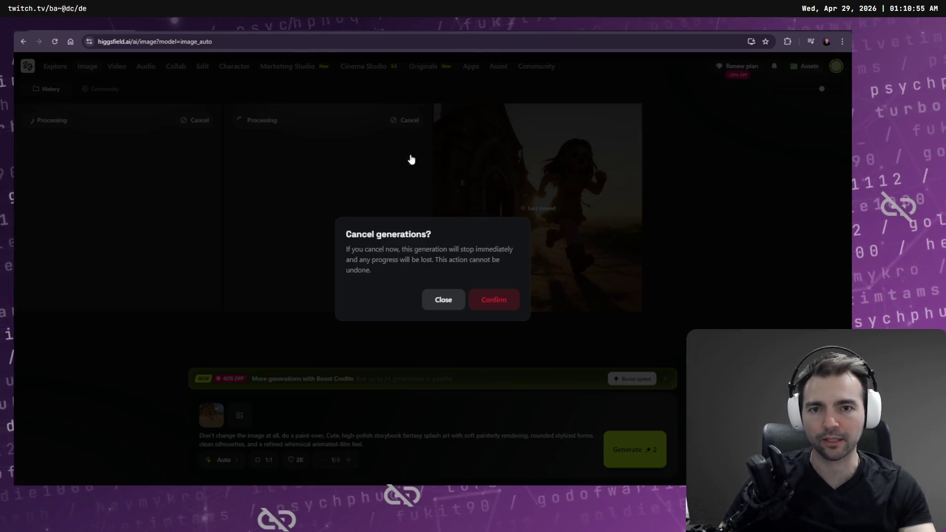
click(480, 299)
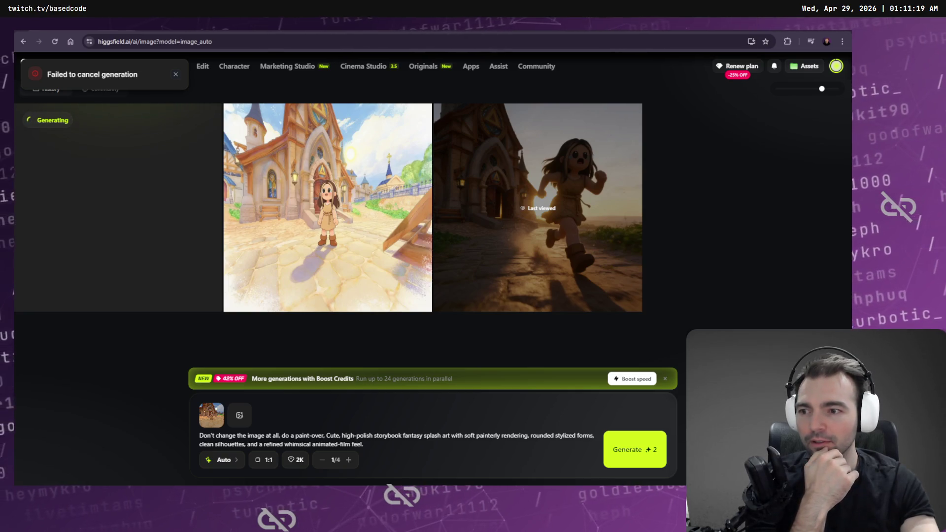
- Compare the two finished storybook paint-over results at full size
click(342, 300)
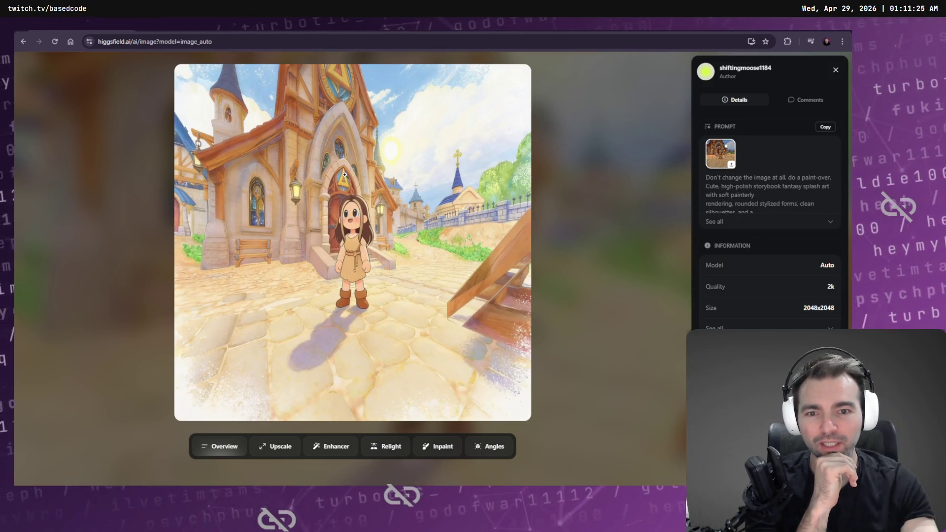
click(661, 206)
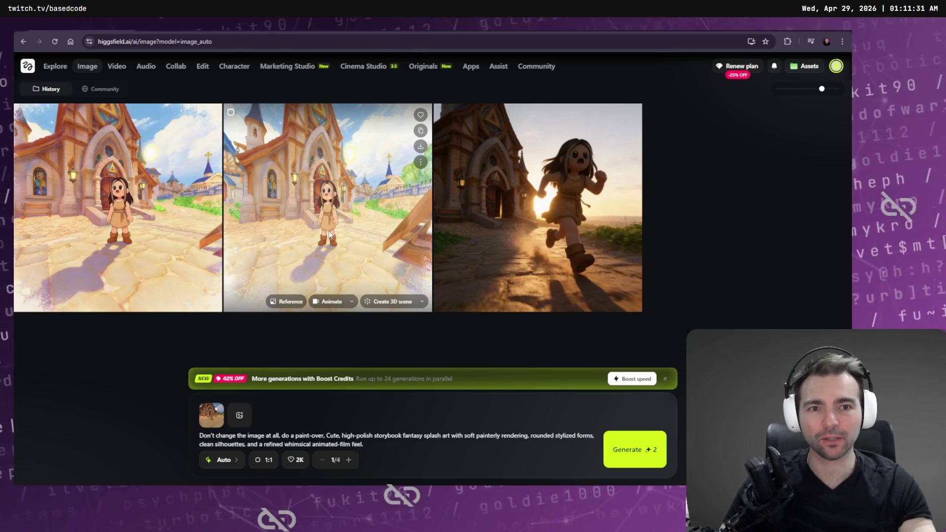
click(330, 235)
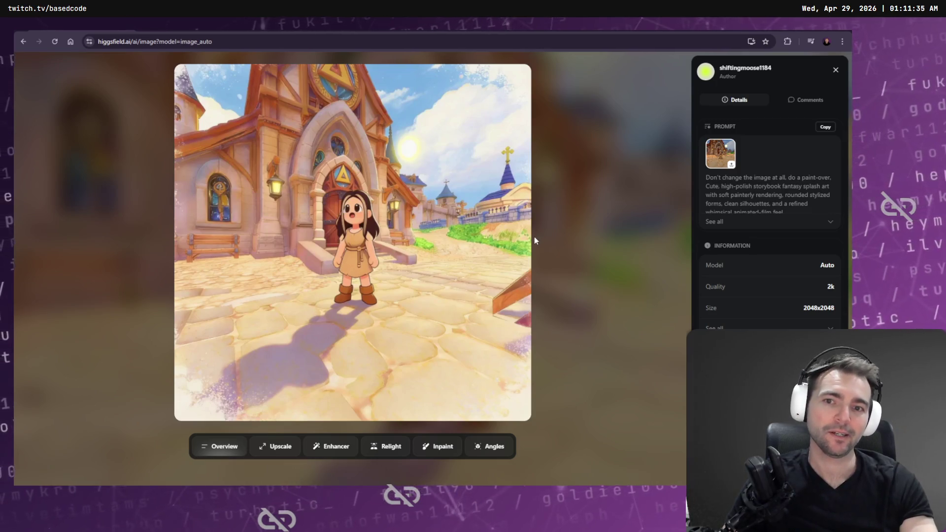
click(534, 238)
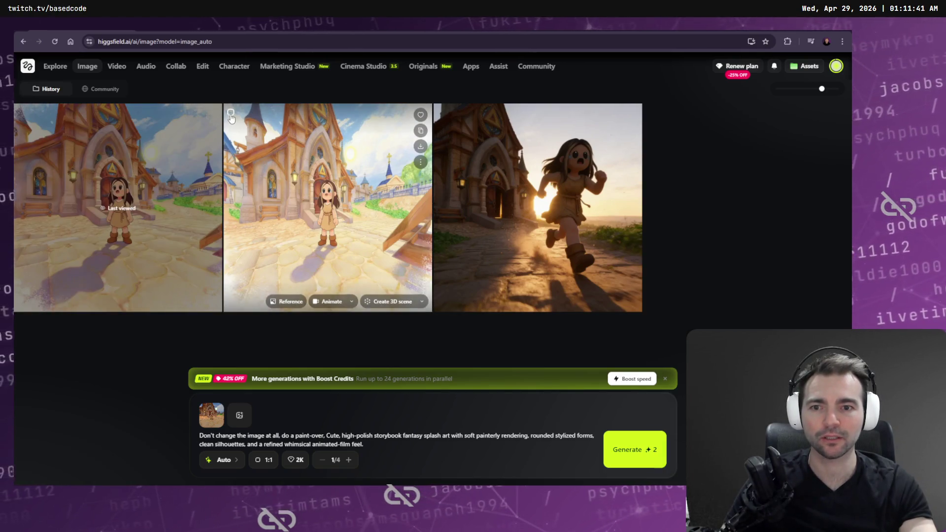
- Delete both paint-over results and the original running-girl image from the gallery
click(233, 115)
click(550, 462)
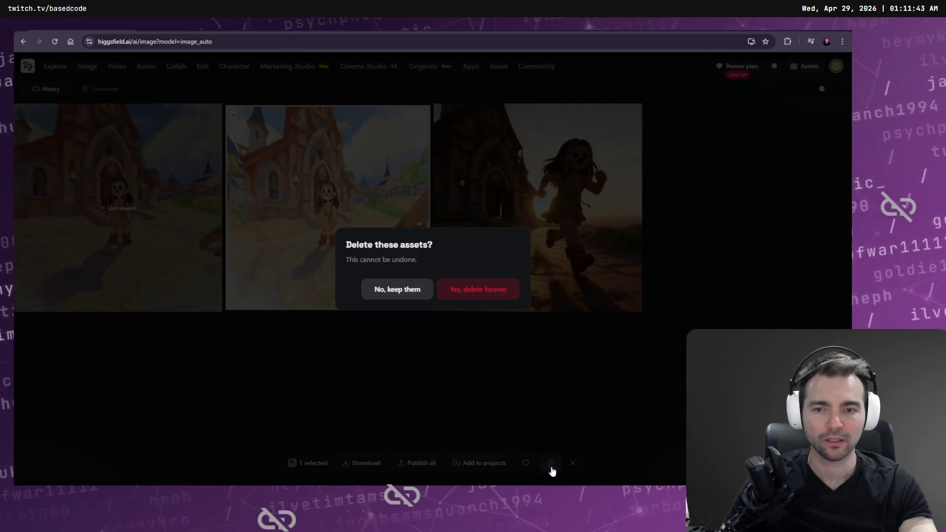
click(492, 289)
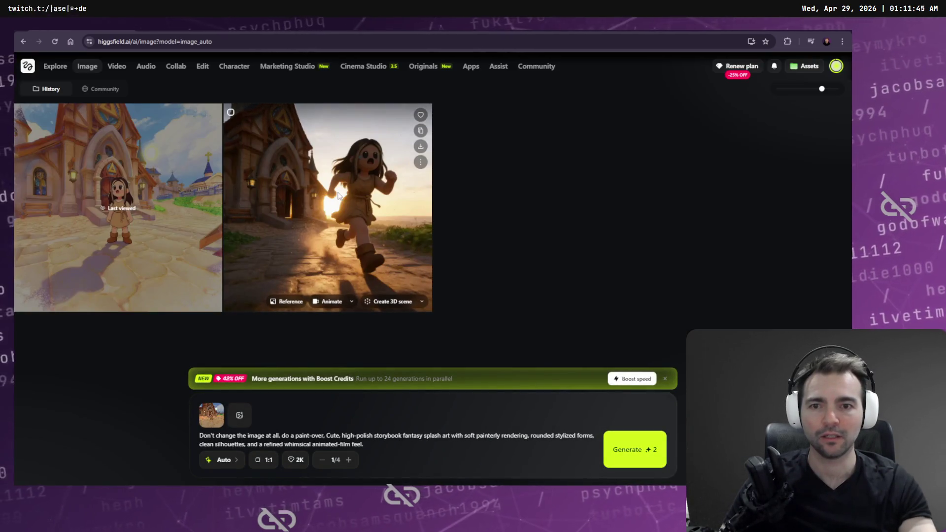
click(420, 162)
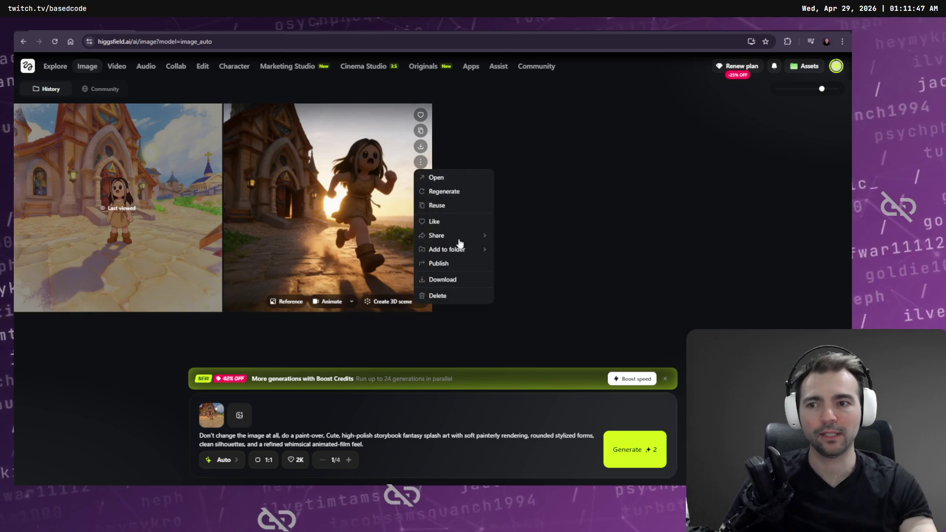
click(459, 297)
click(480, 289)
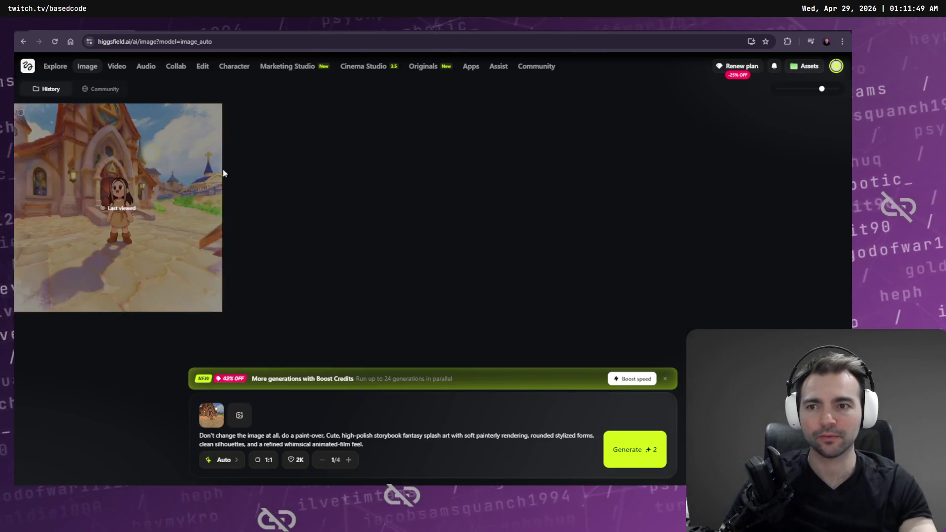
click(211, 164)
click(245, 292)
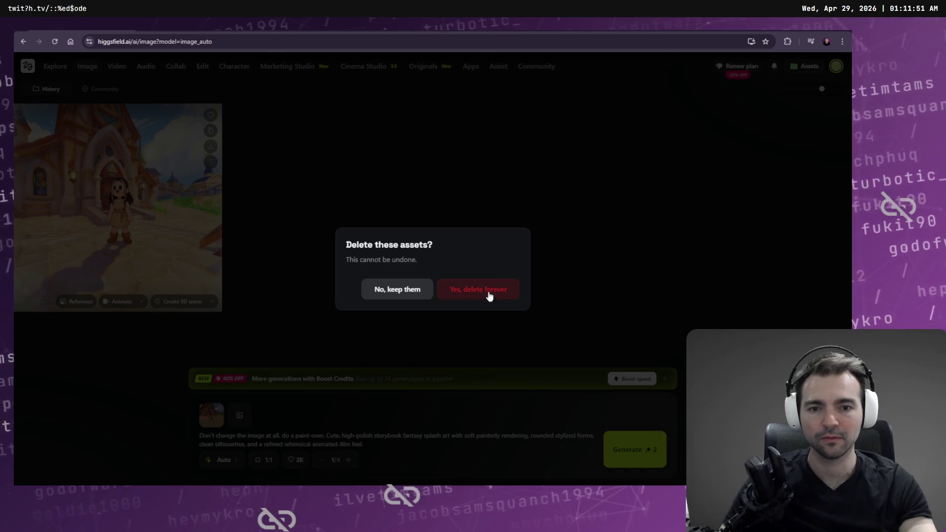
click(485, 293)
- Swap the reference for the ChatGPT image from Downloads and prompt 'don't change the image at all'
key(ctrl+a)
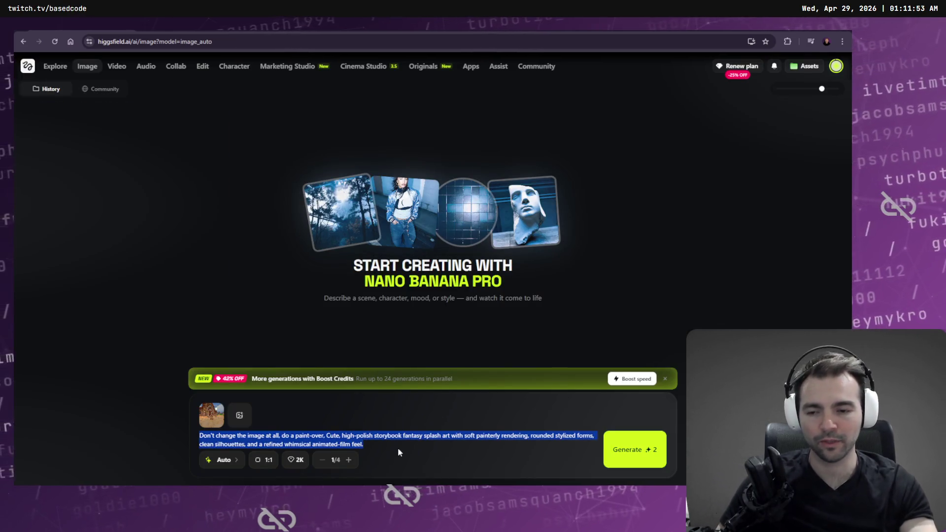
key(BackSpace)
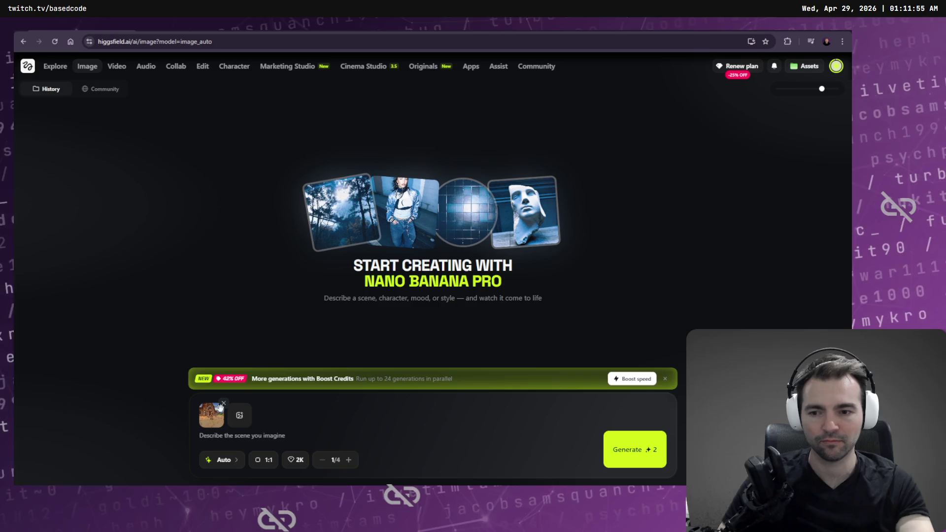
click(222, 407)
click(206, 435)
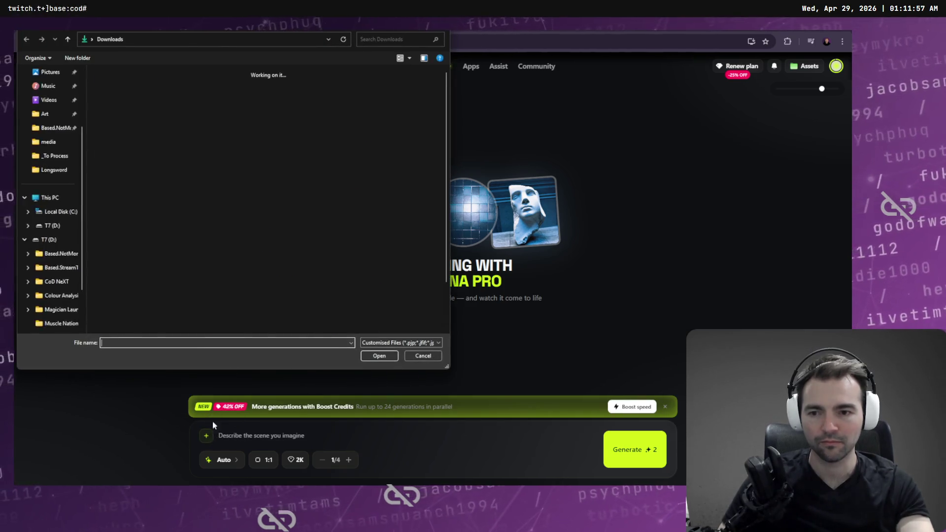
click(241, 96)
double_click(241, 96)
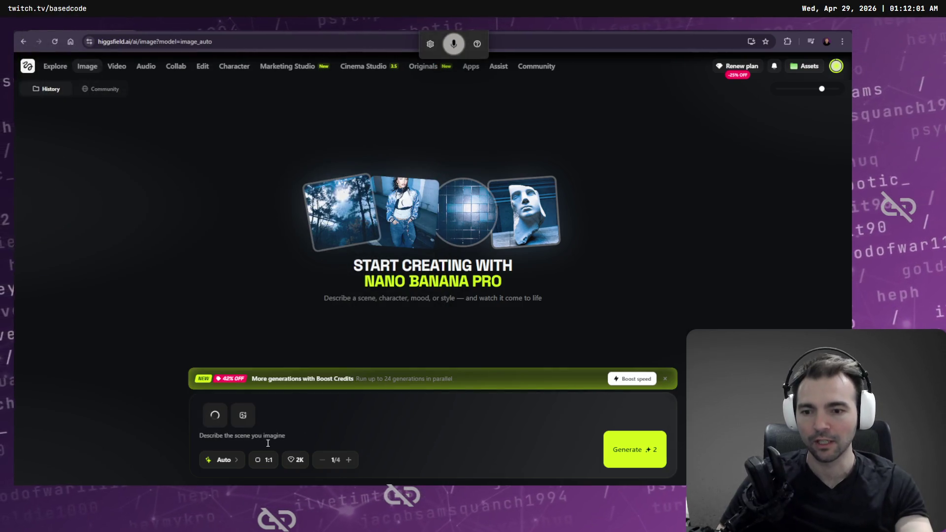
text(don't change the image at all.)
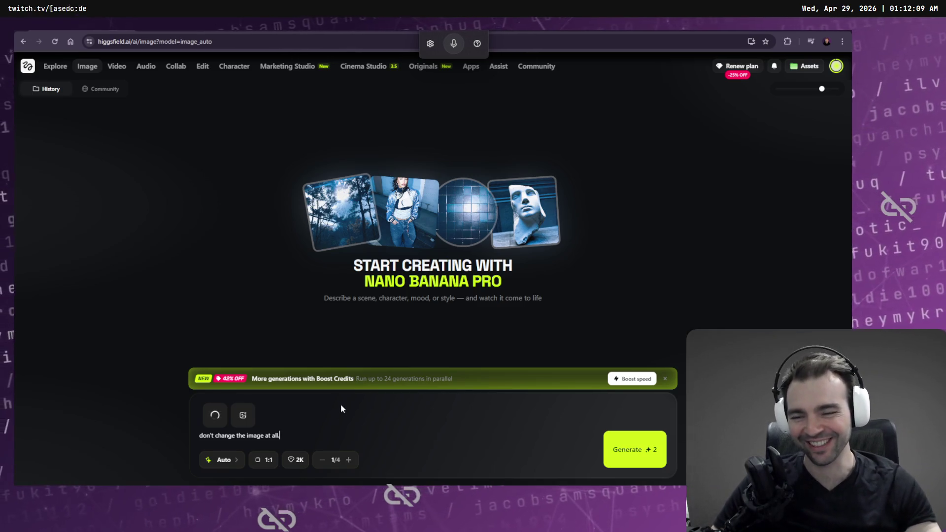
- Dismiss the Boost Credits promo, preview the church-scene reference, and start generating
click(665, 379)
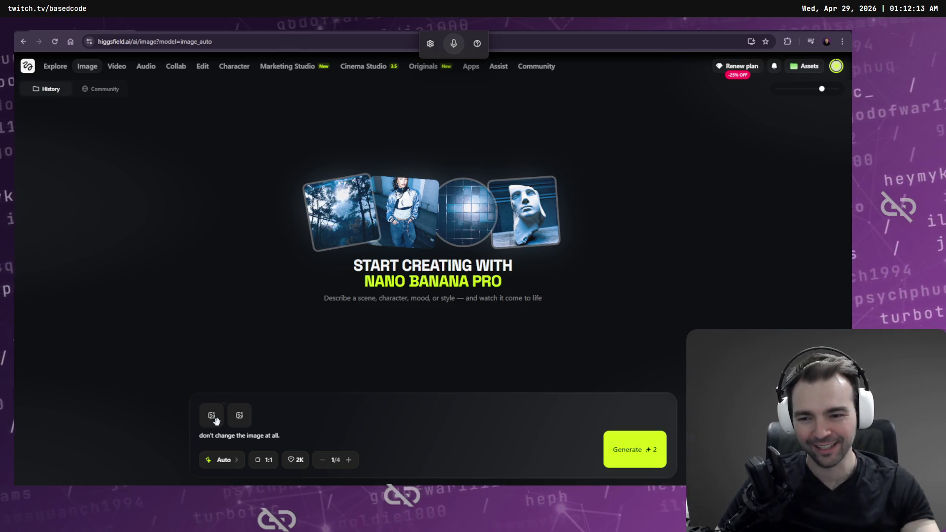
click(215, 415)
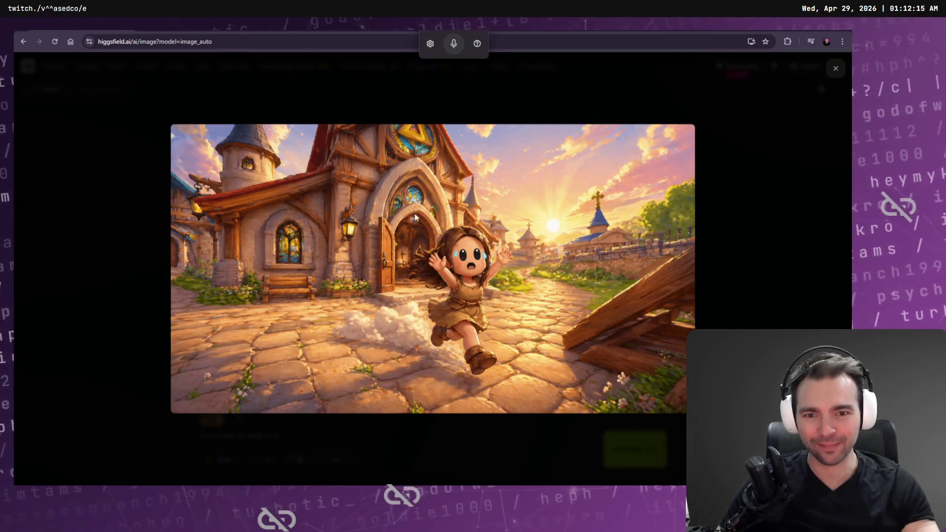
click(742, 173)
click(646, 460)
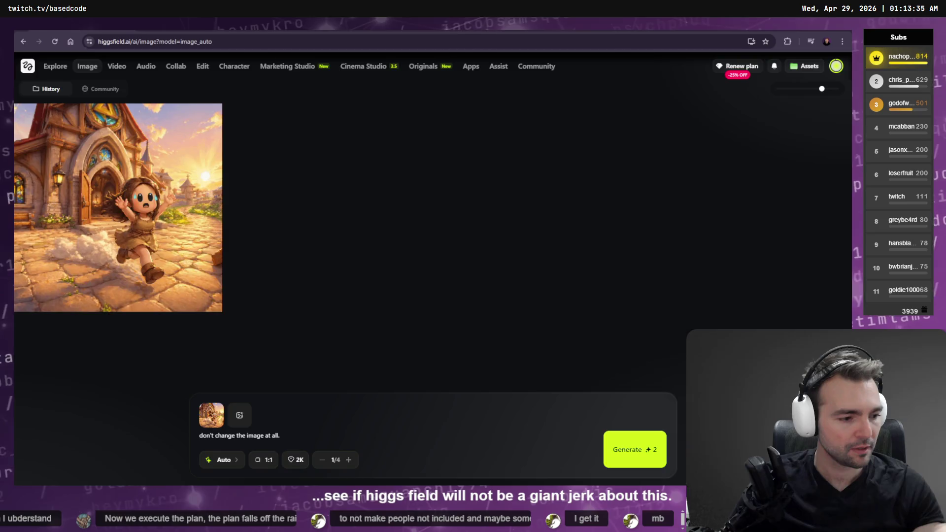
- Return to Higgsfield and inspect the 2048x2048, 2K unchanged church-scene result
key(ctrl+w)
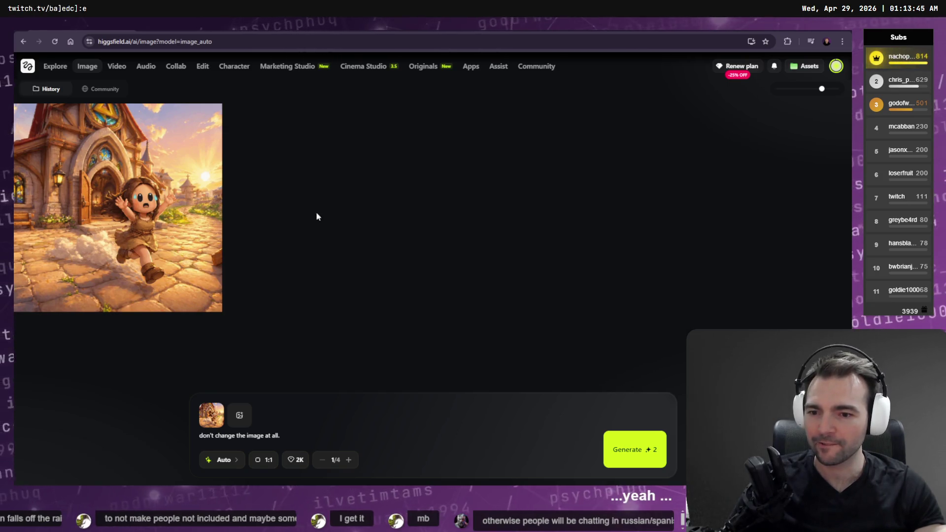
click(137, 238)
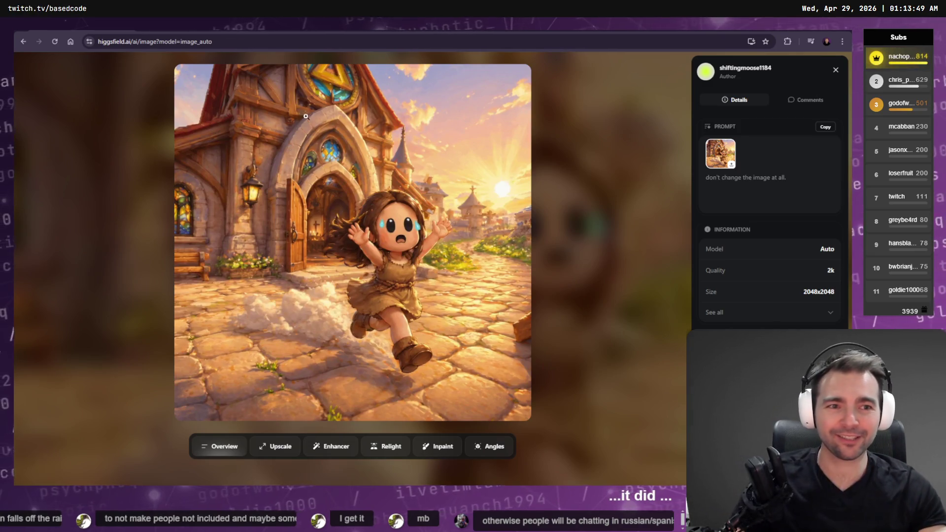
click(602, 142)
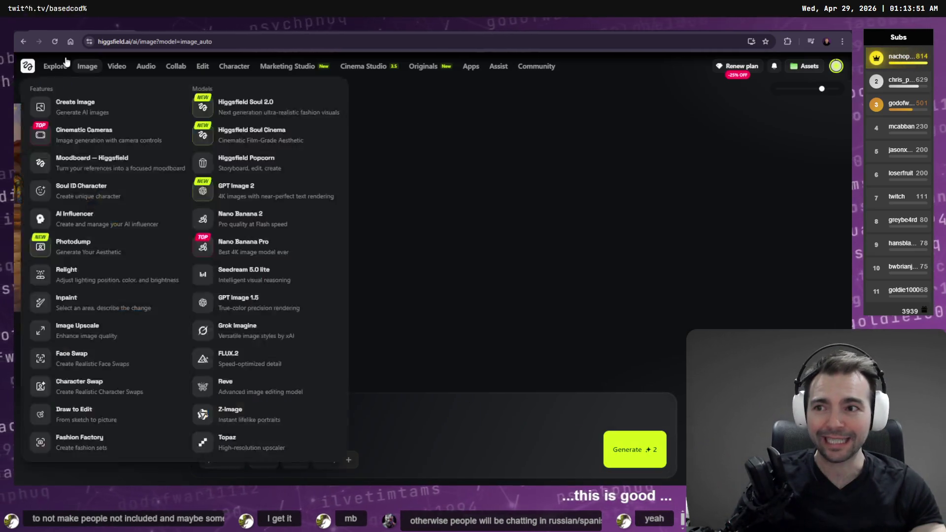
- Switch to Seedance 2.0 video, open the uploads library and remove an unused character upload
click(116, 67)
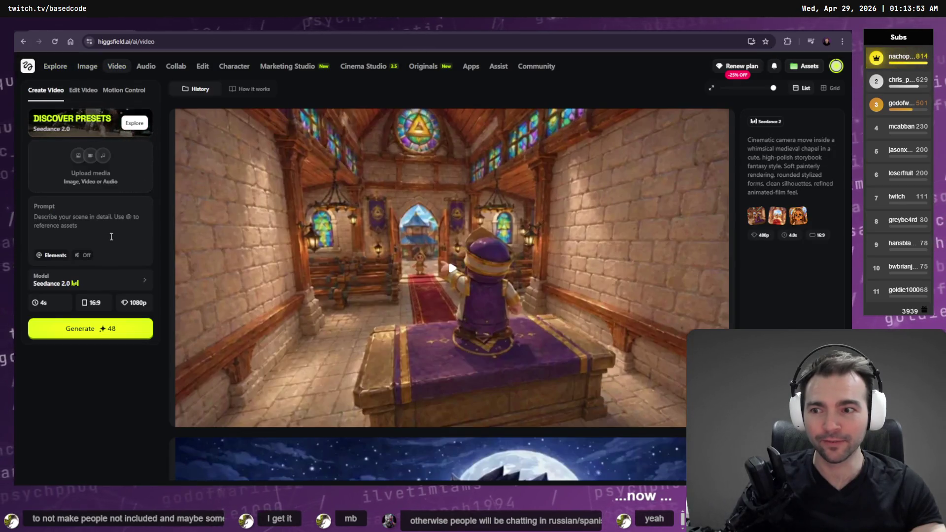
click(105, 172)
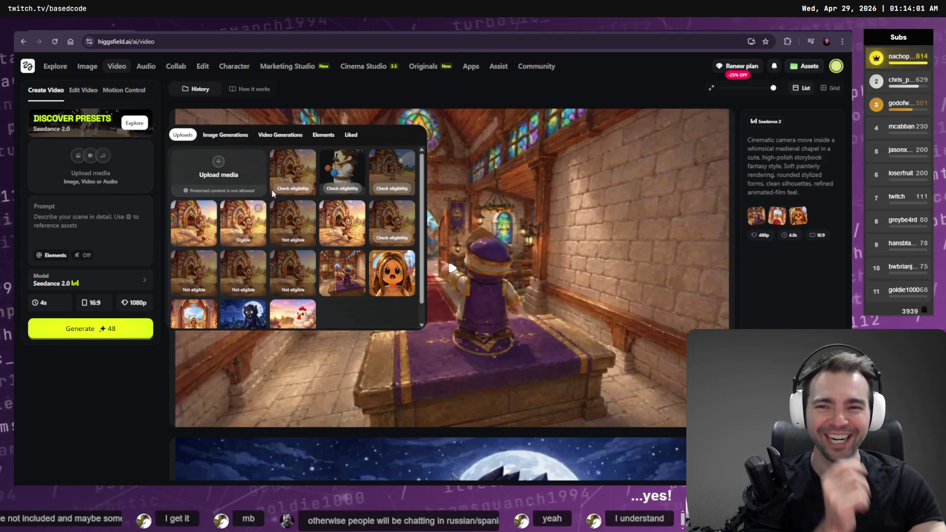
click(357, 159)
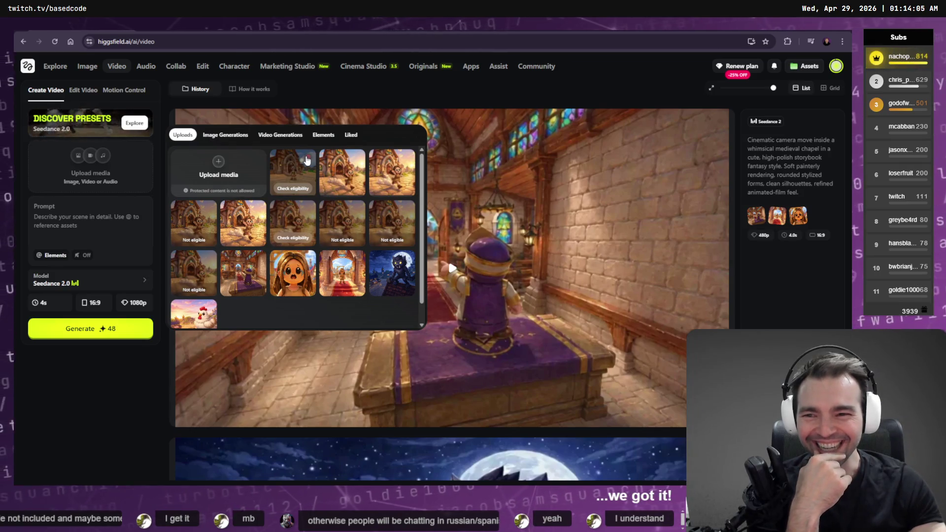
- Delete the six 'Not eligible' uploads from the Uploads grid
click(306, 158)
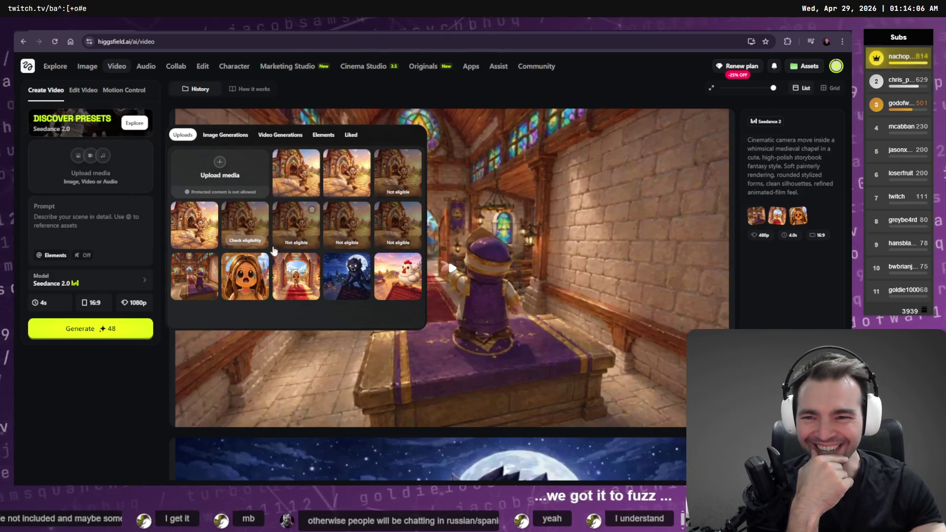
click(260, 212)
click(262, 212)
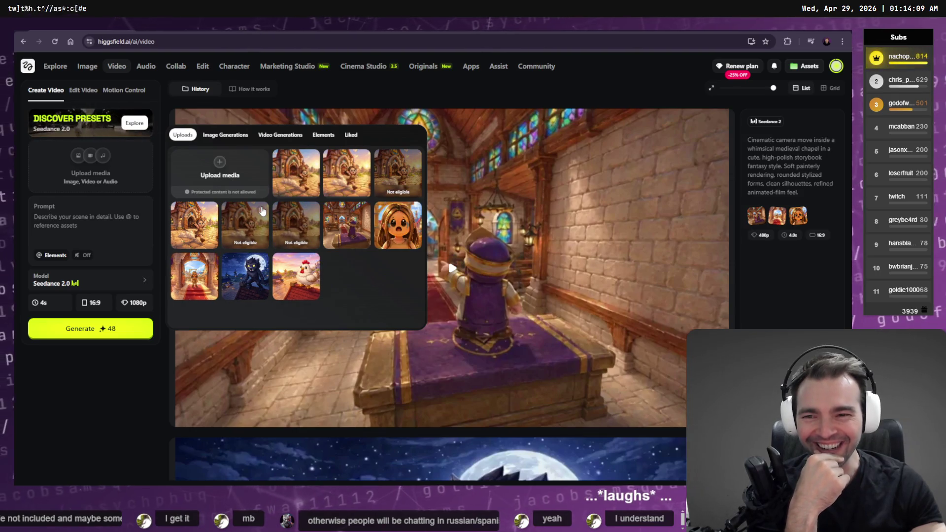
click(262, 212)
click(261, 213)
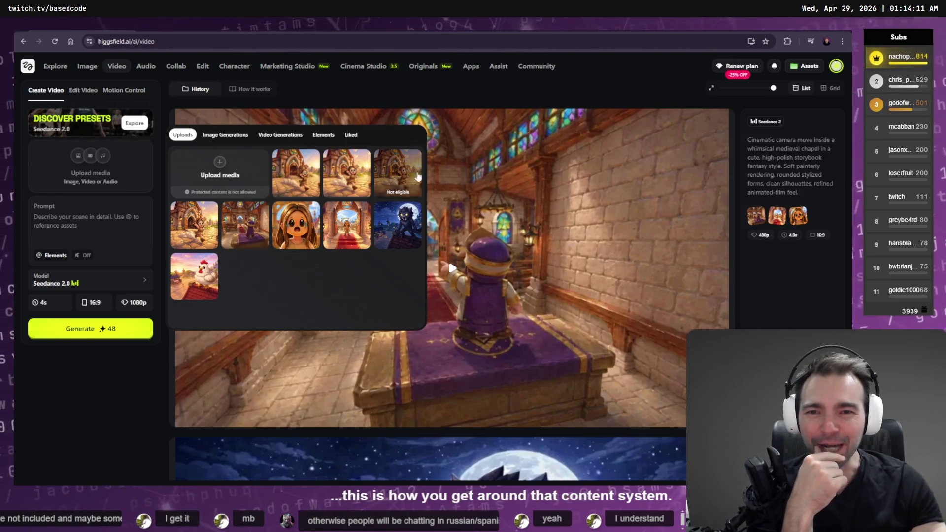
click(415, 159)
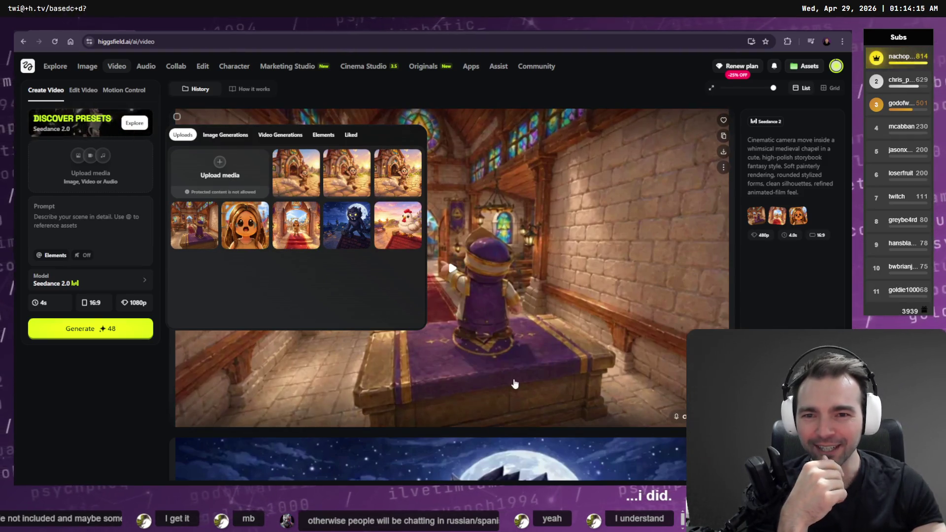
- Attach the eligible church image as reference and bring up the ChatGPT chase prompt
click(390, 178)
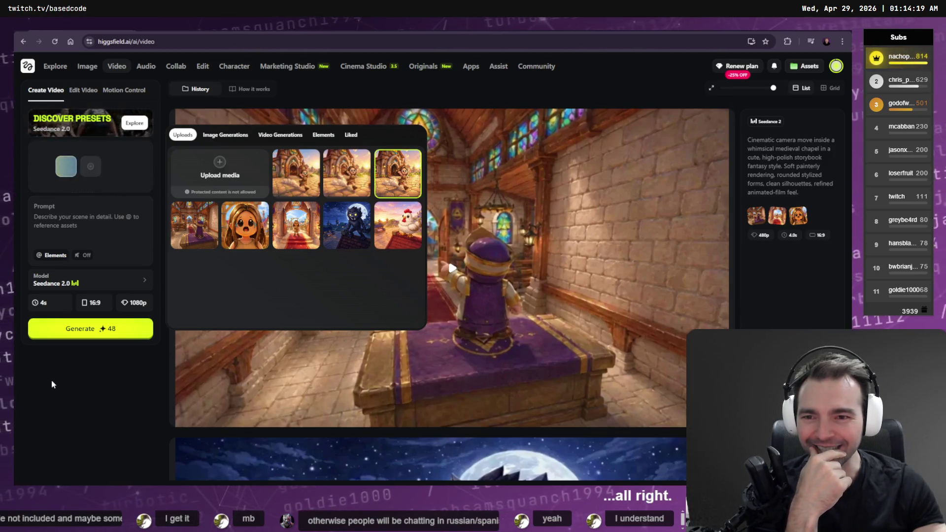
click(97, 222)
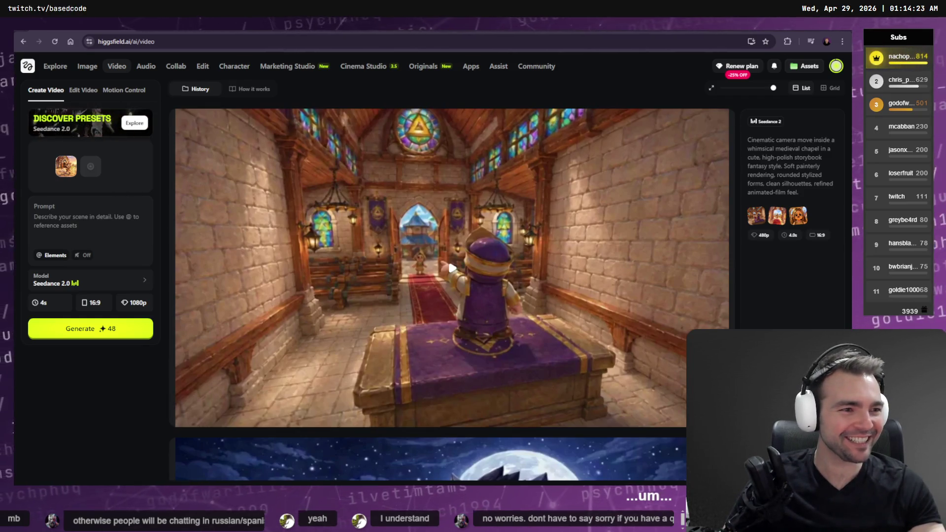
key(ctrl+Tab)
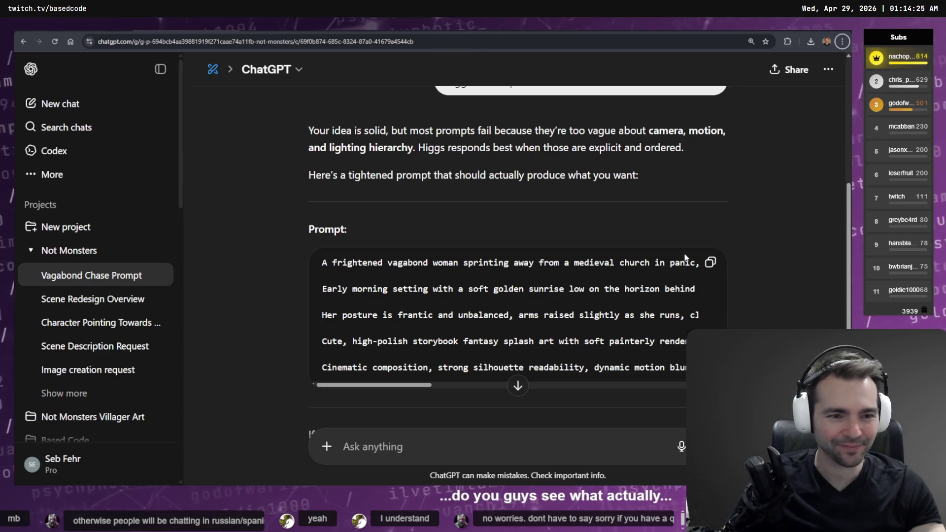
- Paste the vagabond chase prompt from ChatGPT, set resolution to 480p, and generate the clip
click(709, 263)
key(ctrl+shift+Tab)
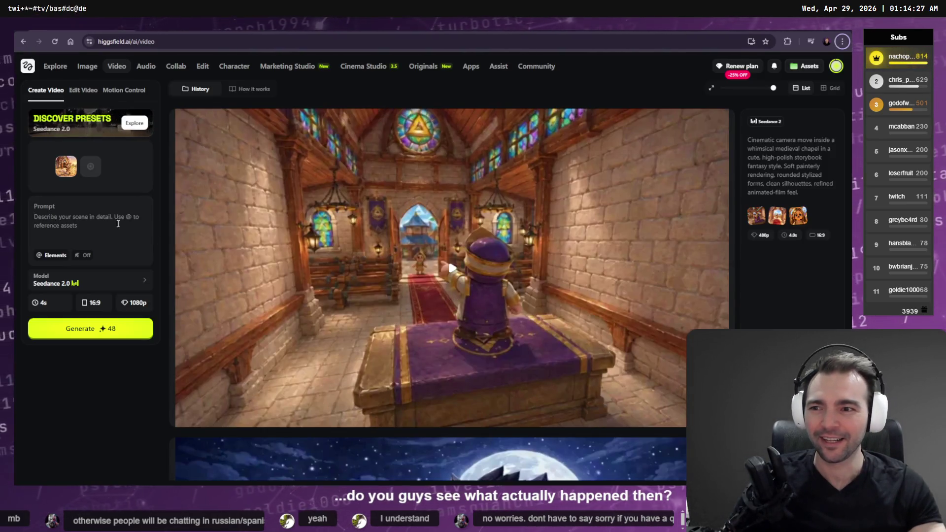
key(ctrl+v)
scroll(115, 279, up, 10)
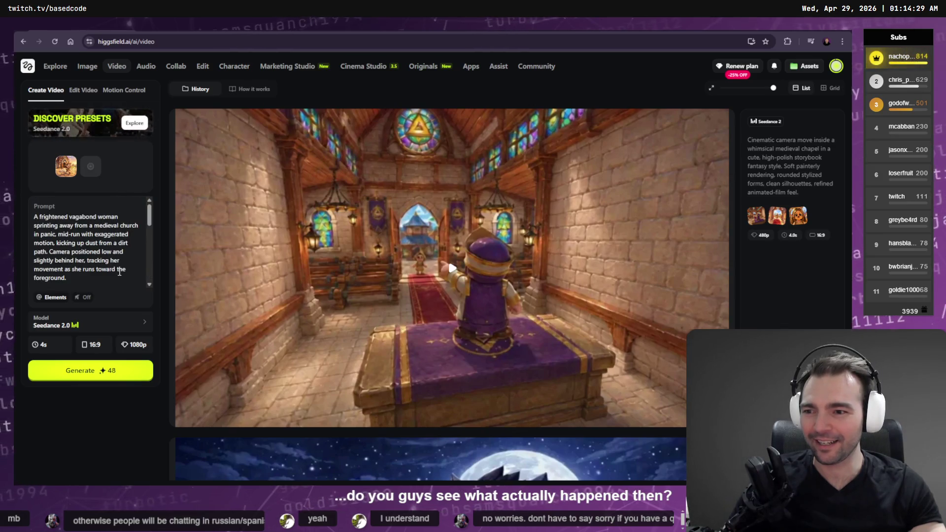
click(138, 345)
click(137, 292)
click(111, 372)
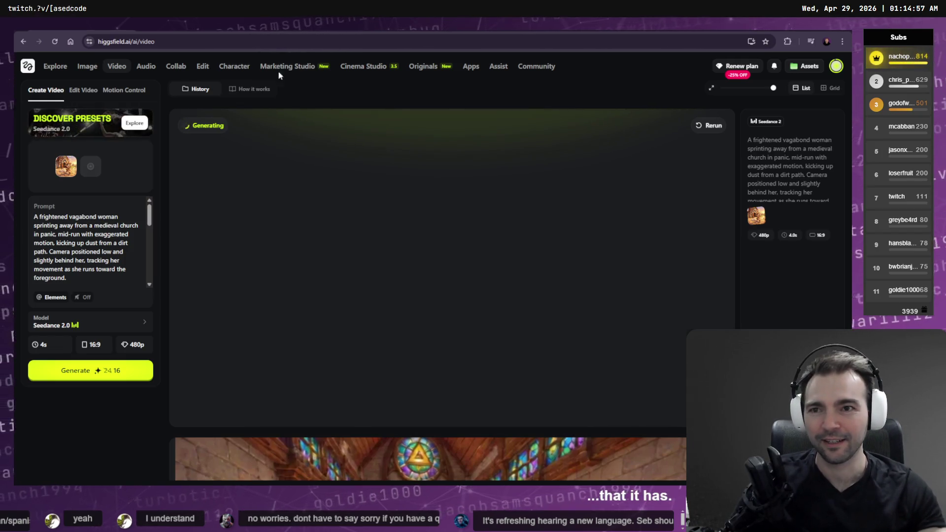
- Switch from the browser to the Codex terminal
key(alt+Tab)
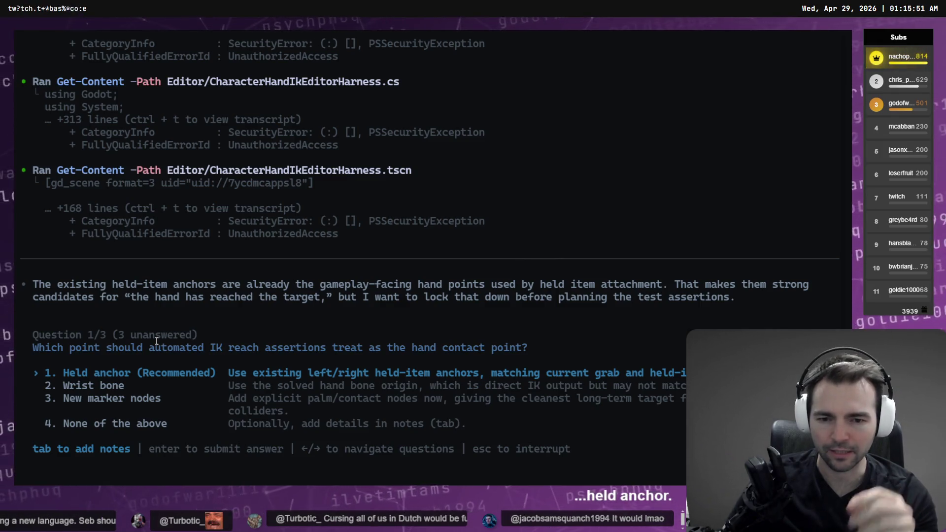
- Answer Codex with Held anchor, Target overlap and Editor layout, then submit
key(Return)
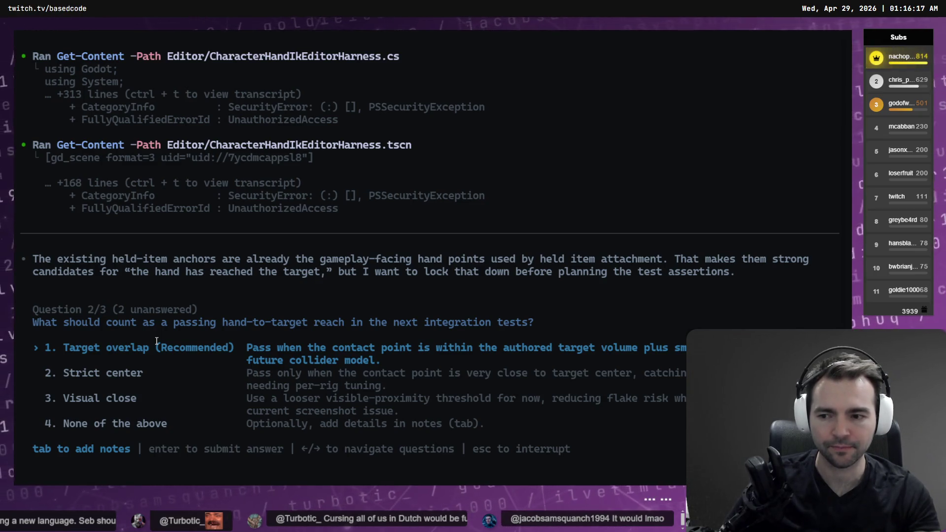
key(Return)
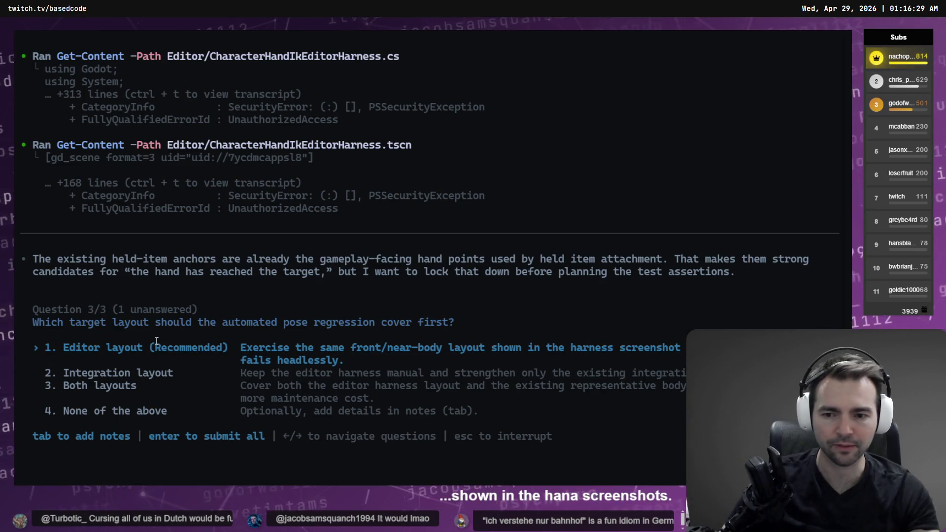
key(Return)
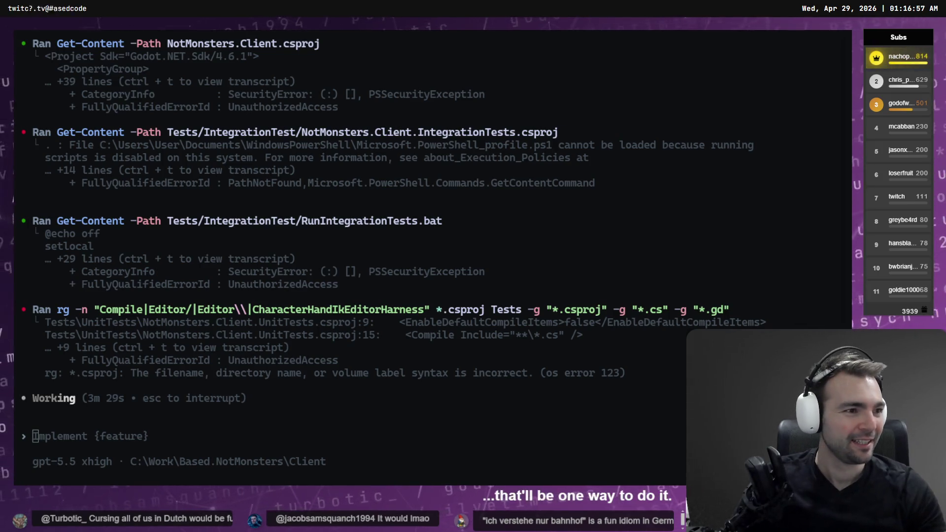
- Switch back to the browser to check the Seedance clip's progress
key(alt+Tab)
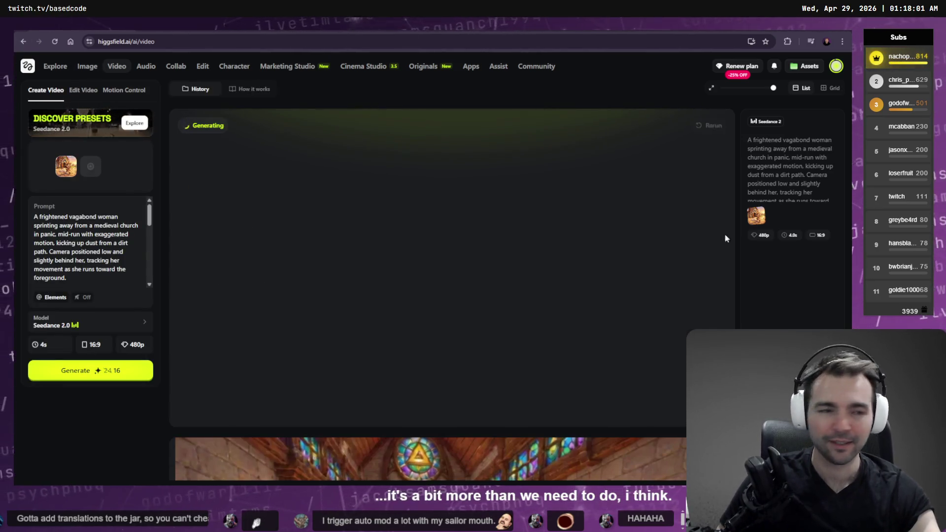
- Look over the chapel storyboard frames on the tldraw 'Not Monster' board
key(alt+Tab)
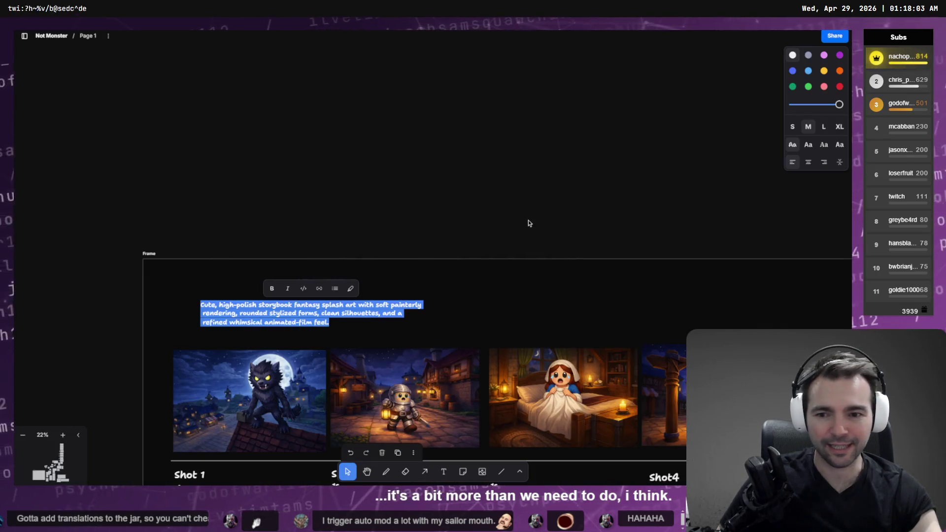
click(527, 222)
scroll(528, 222, down, 6)
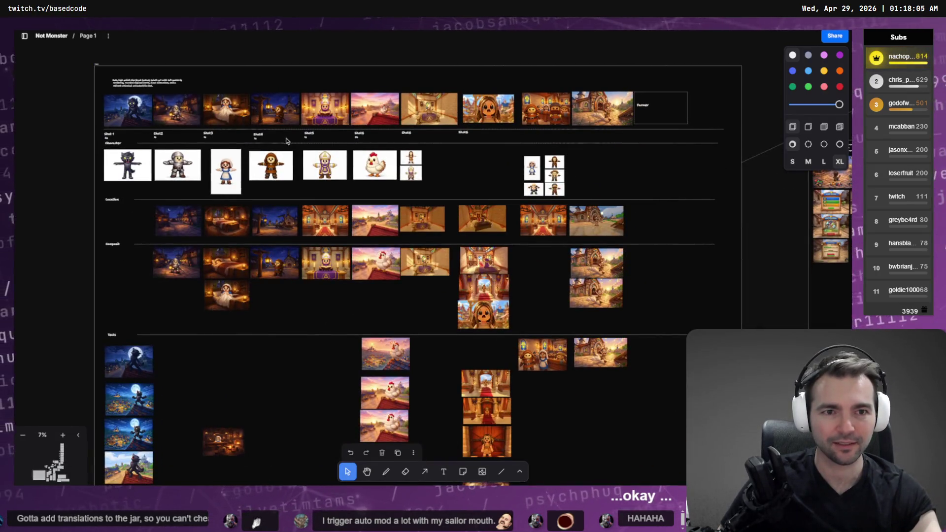
scroll(498, 222, up, 2)
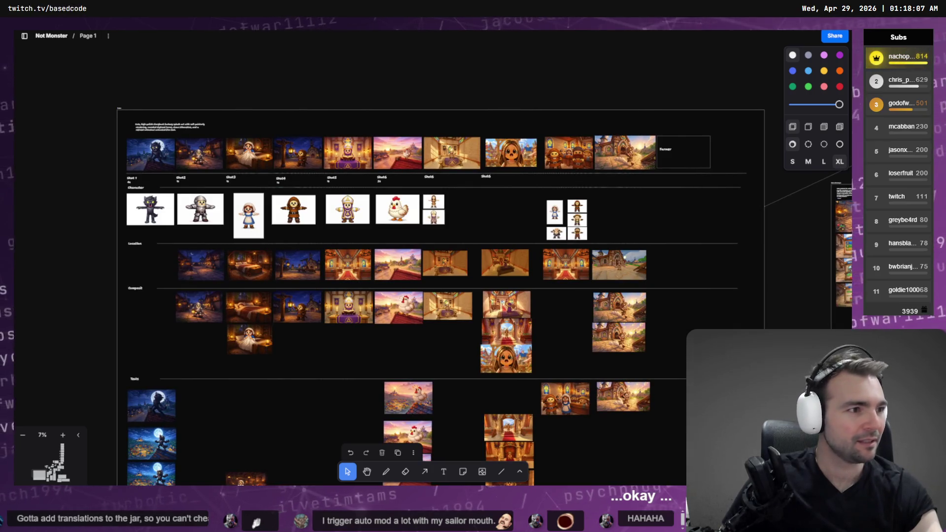
key(alt+Tab)
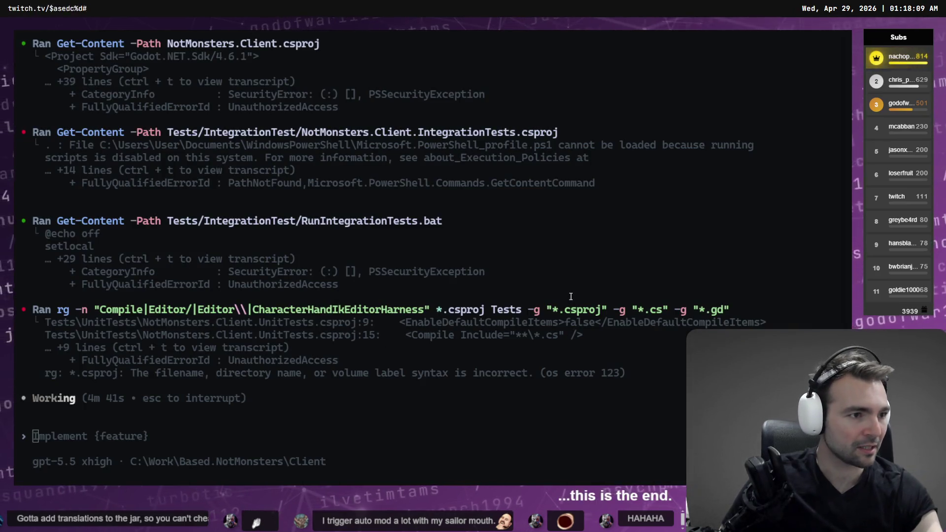
key(alt+Tab)
scroll(519, 163, up, 1)
scroll(519, 163, up, 5)
scroll(490, 100, down, 5)
scroll(499, 278, up, 8)
scroll(498, 278, up, 2)
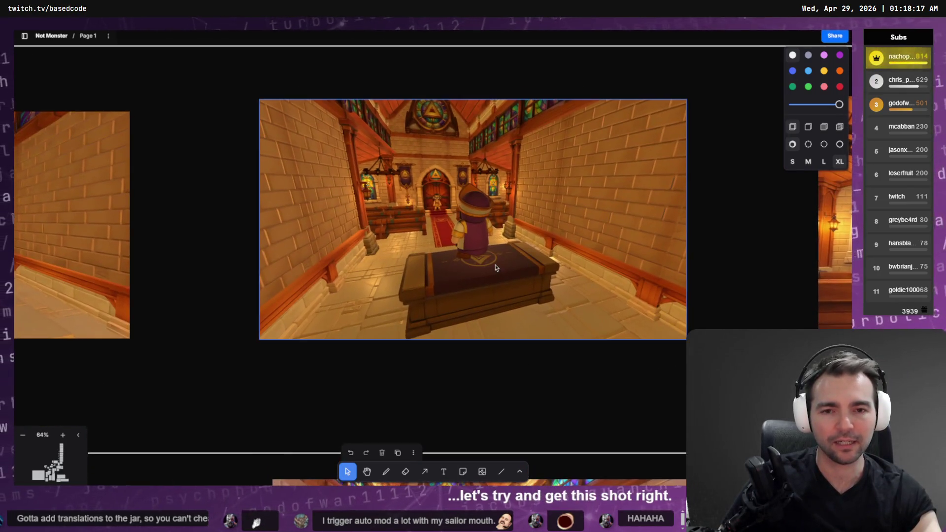
- Select the chapel interior images, bring up and dismiss one image's options, then return to Codex
click(496, 268)
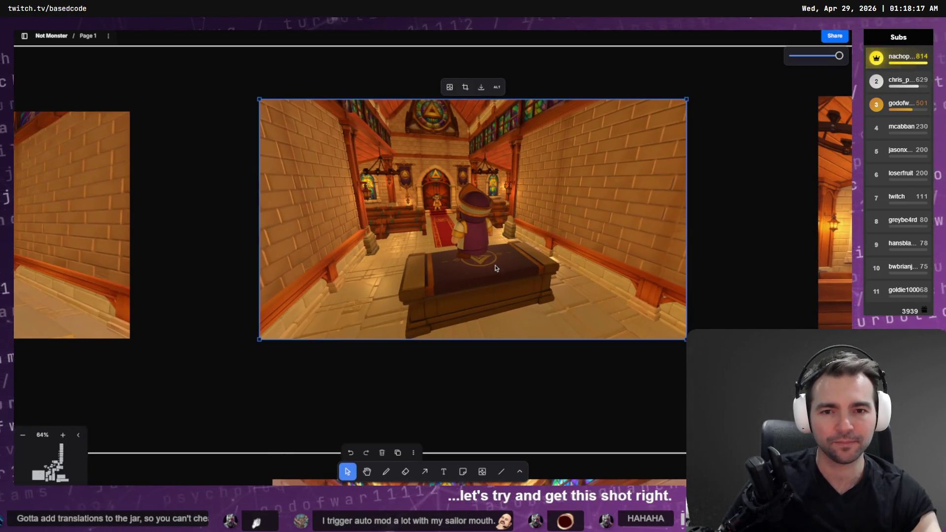
scroll(518, 268, down, 5)
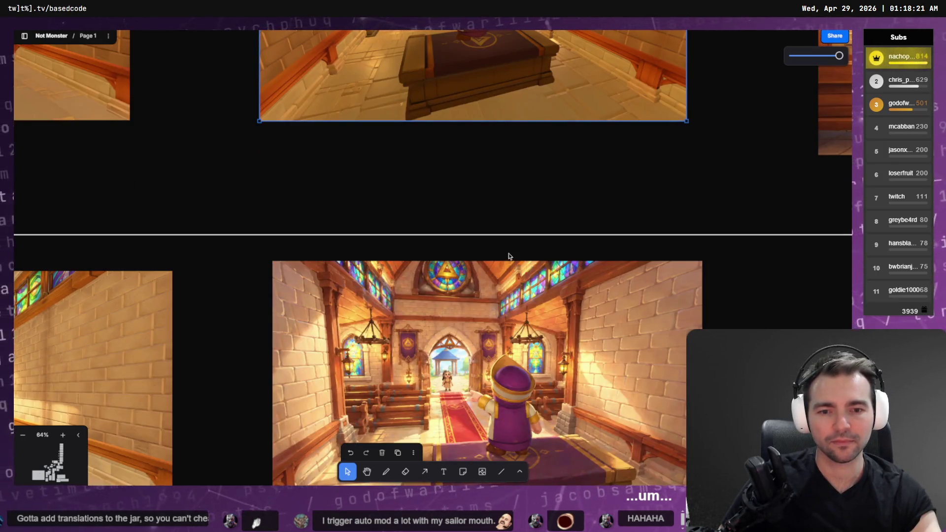
scroll(509, 257, up, 4)
scroll(519, 276, down, 6)
click(525, 279)
right_click(525, 279)
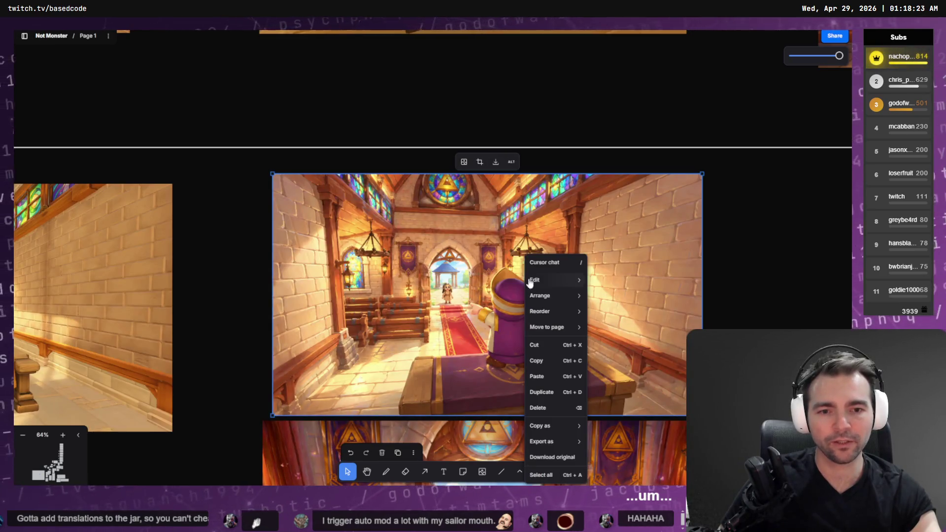
mouse_move(559, 331)
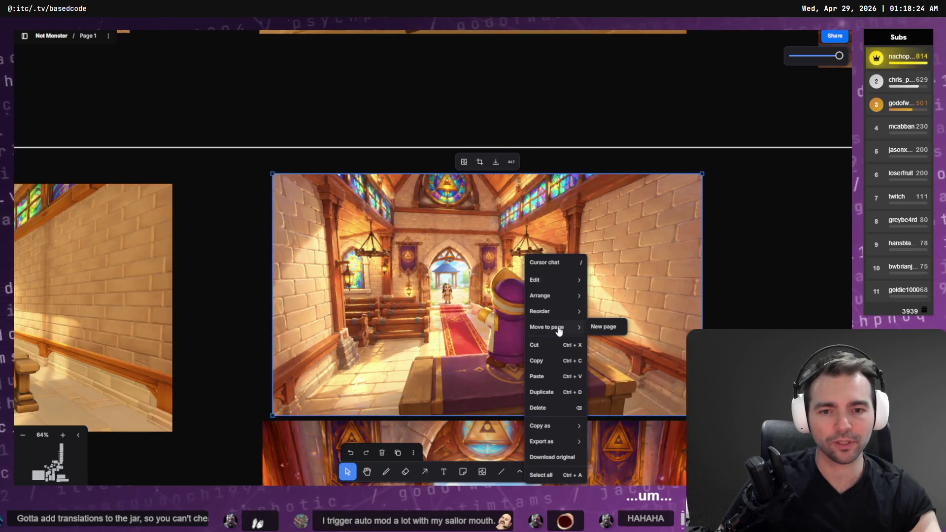
click(741, 271)
scroll(734, 281, down, 4)
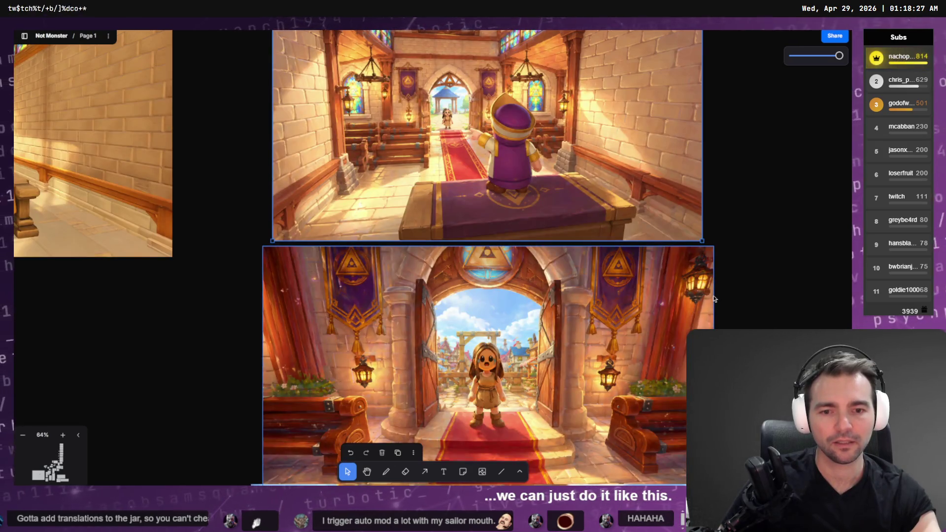
scroll(715, 299, down, 4)
scroll(498, 260, up, 8)
scroll(498, 260, down, 2)
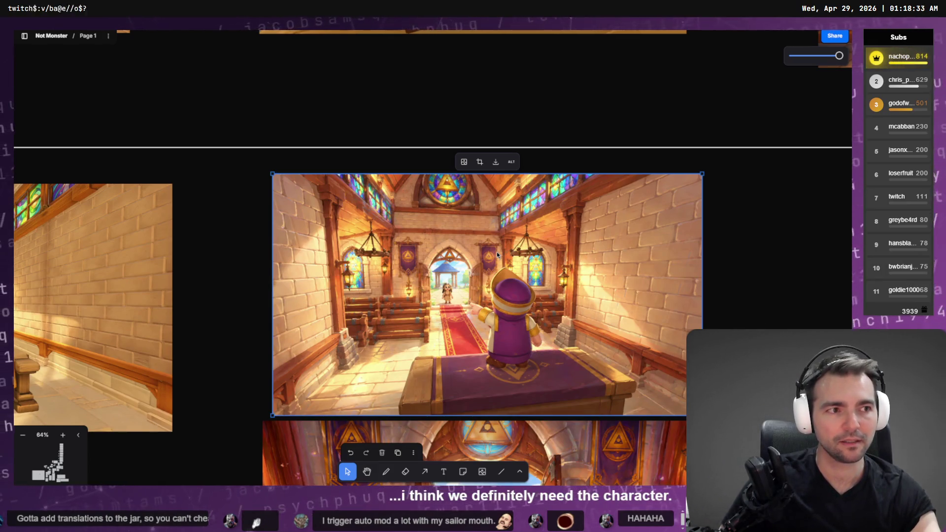
key(alt+Tab)
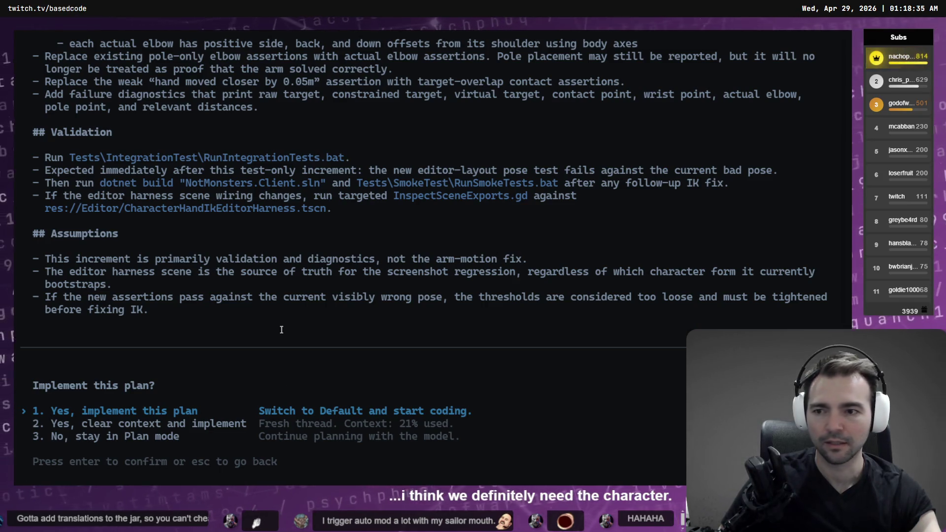
- Approve 'Yes, implement this plan' for the IK pose validation plan, then go back to tldraw
scroll(282, 330, up, 8)
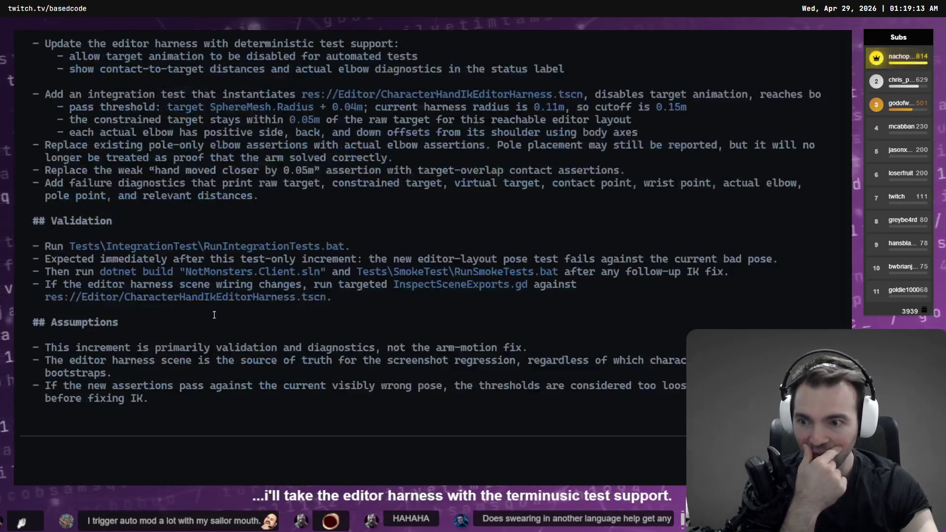
key(Return)
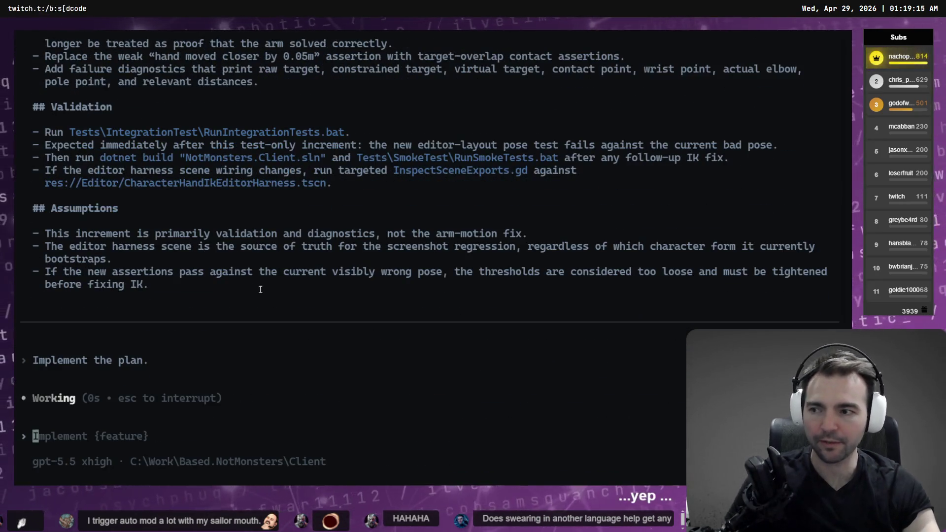
key(alt+Tab)
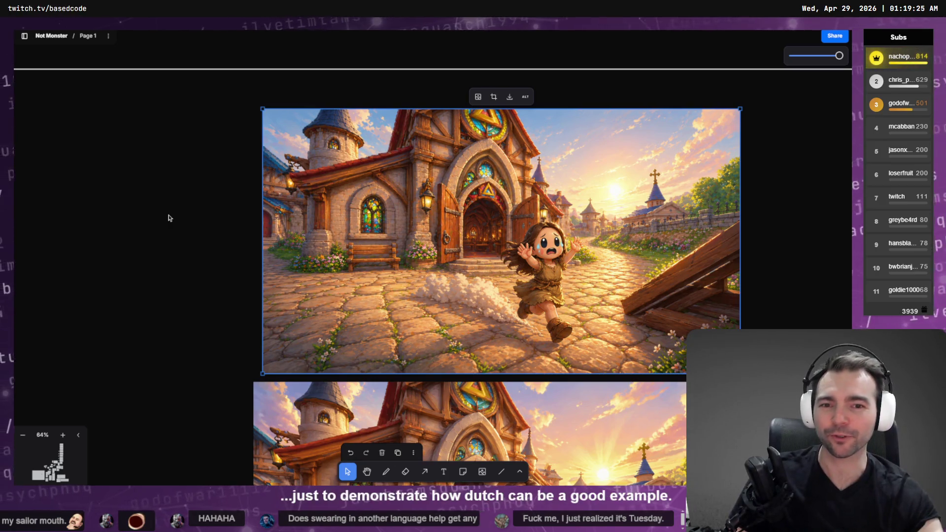
- View both running-girl storyboard frames and select the lower one before heading to Higgsfield
scroll(197, 234, down, 1)
scroll(98, 256, right, 3)
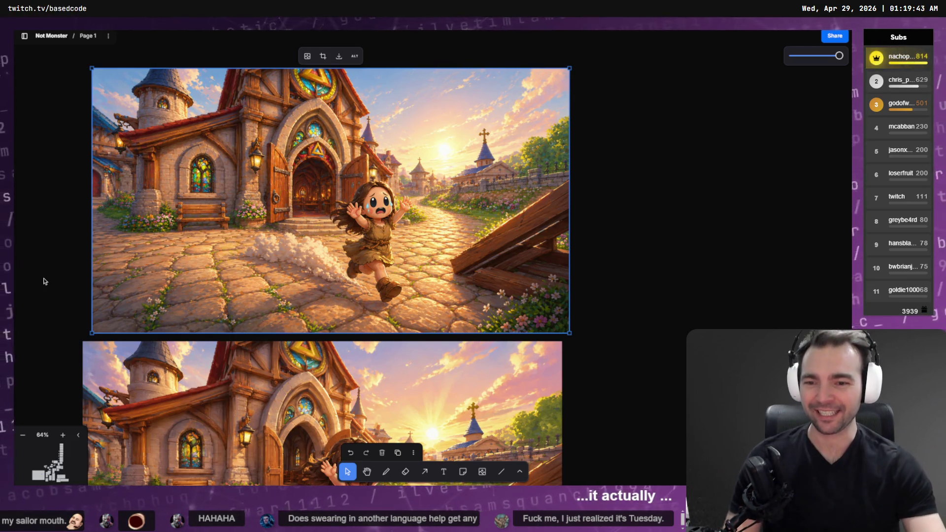
scroll(433, 331, down, 4)
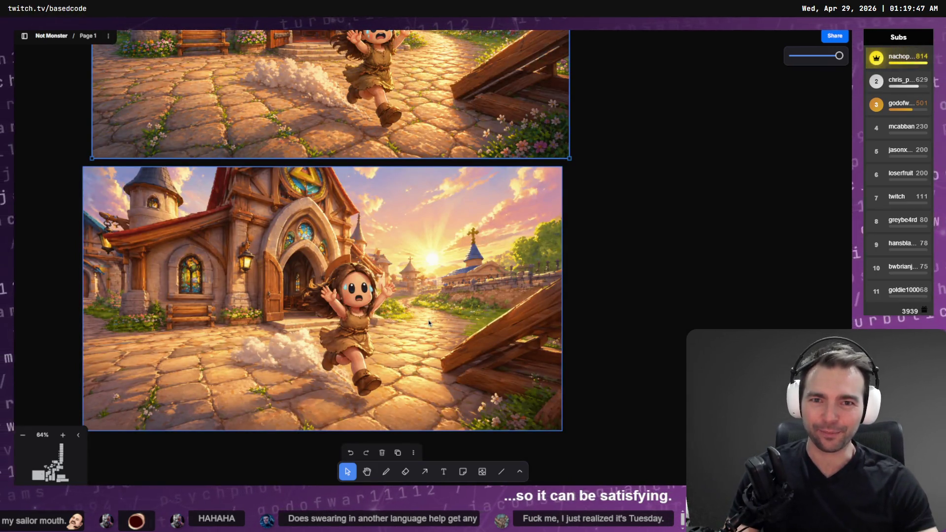
click(418, 323)
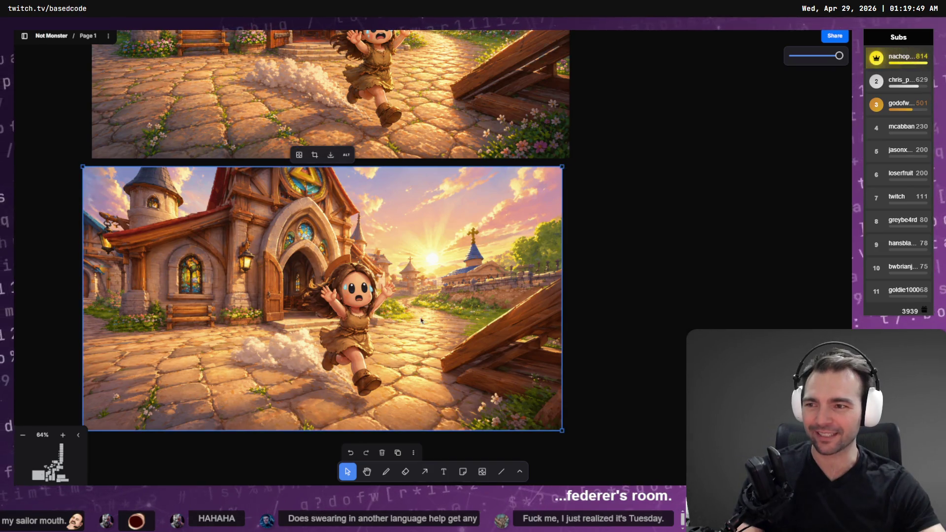
key(alt+Tab)
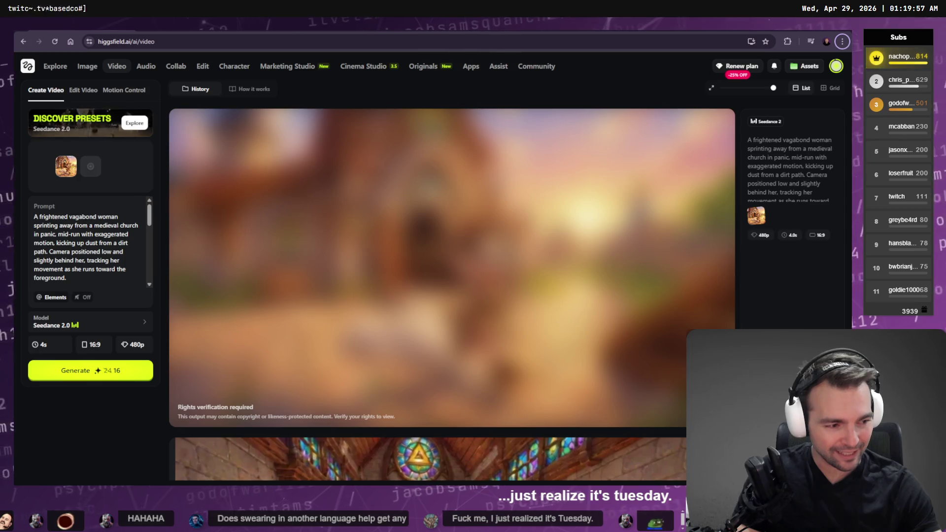
- Confirm 'I own rights' on the blurred Seedance result and play the revealed running-girl clip
mouse_move(292, 224)
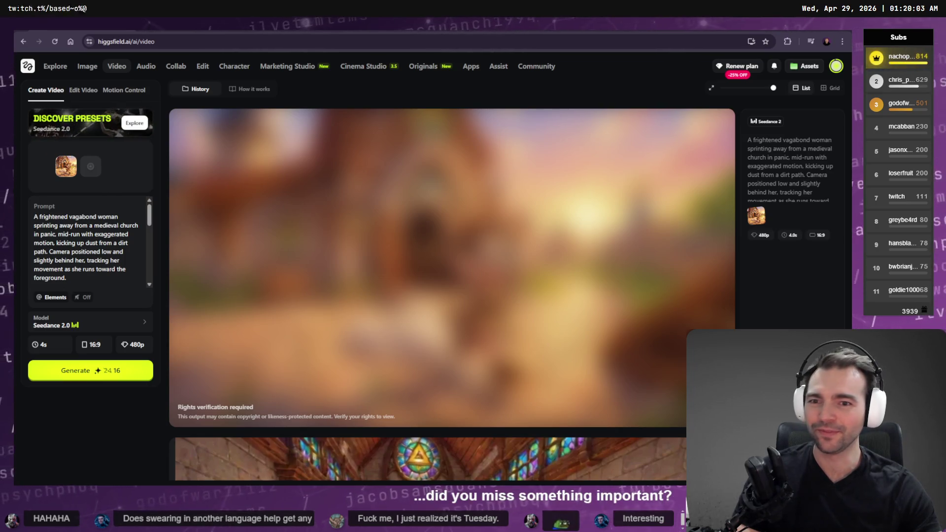
mouse_move(443, 190)
scroll(480, 280, down, 2)
scroll(543, 214, up, 2)
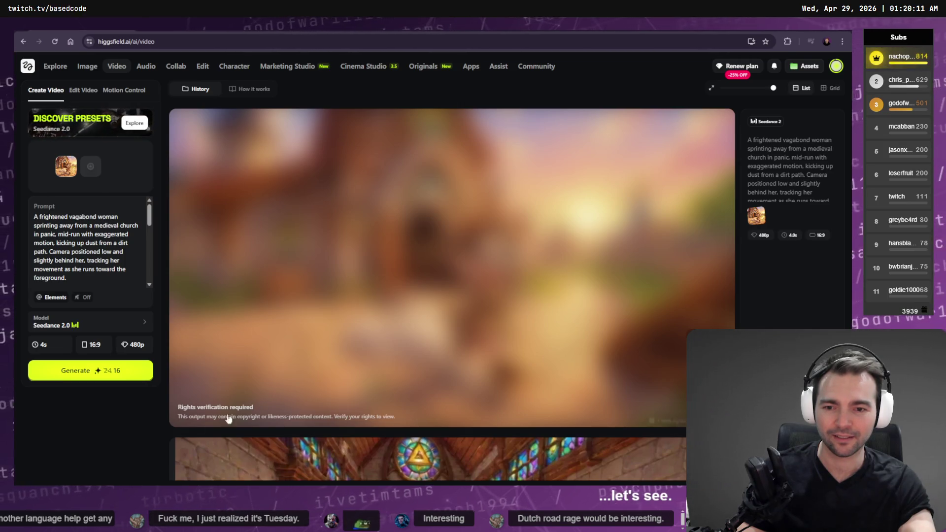
click(446, 334)
click(502, 304)
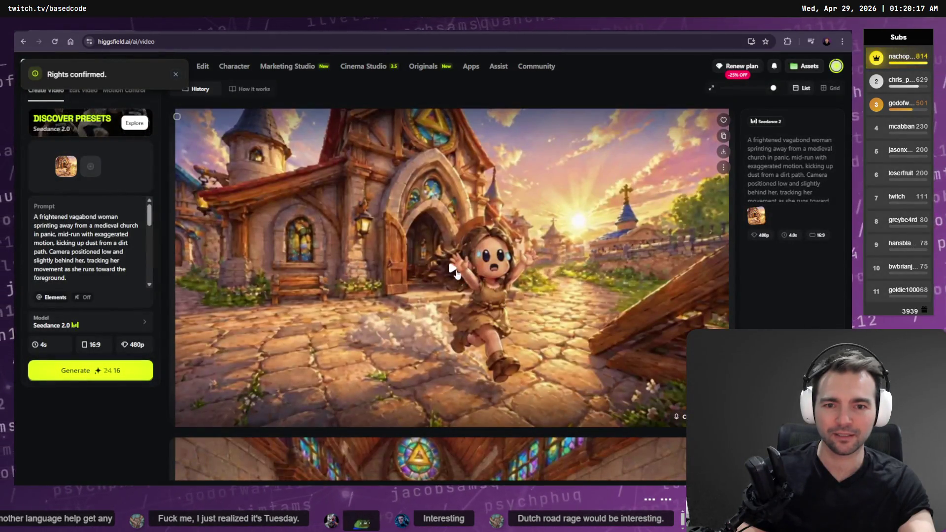
click(454, 271)
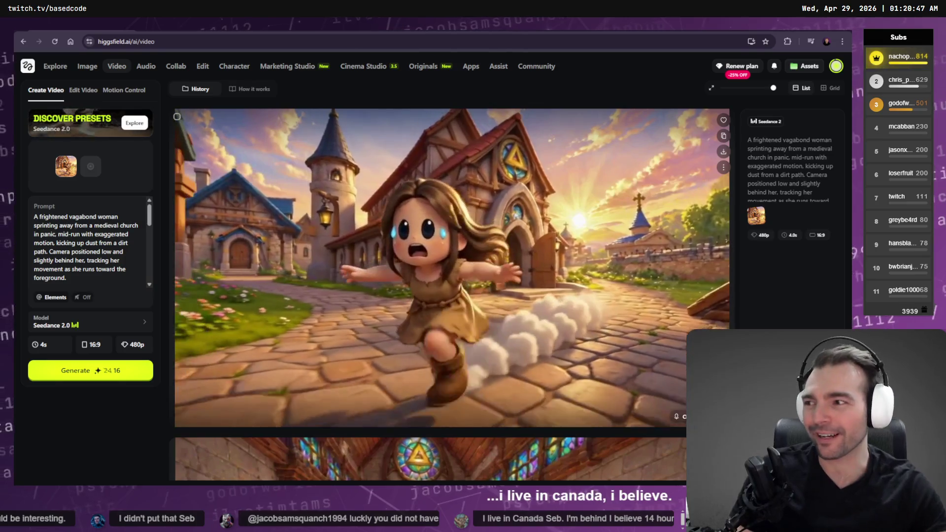
- Download the running-girl clip as an MP4, pause playback, and clear the tldraw selection
mouse_move(632, 354)
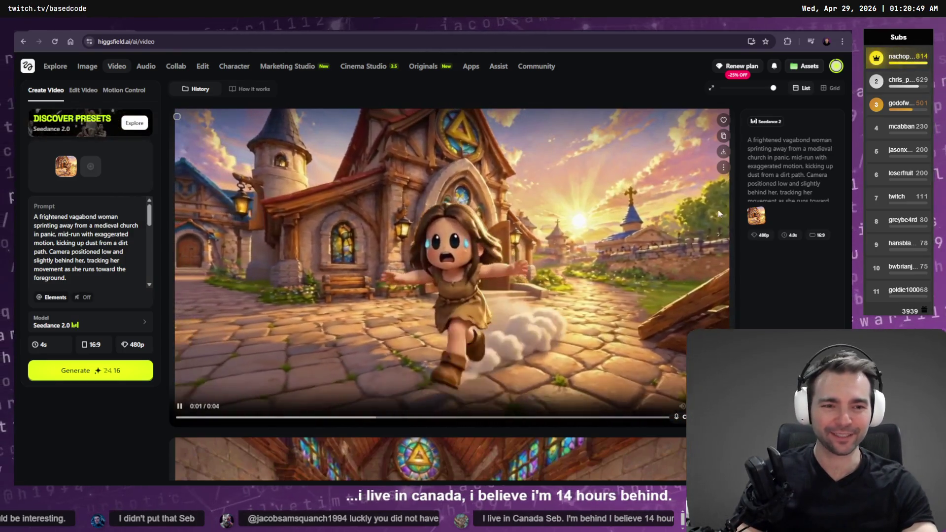
click(723, 151)
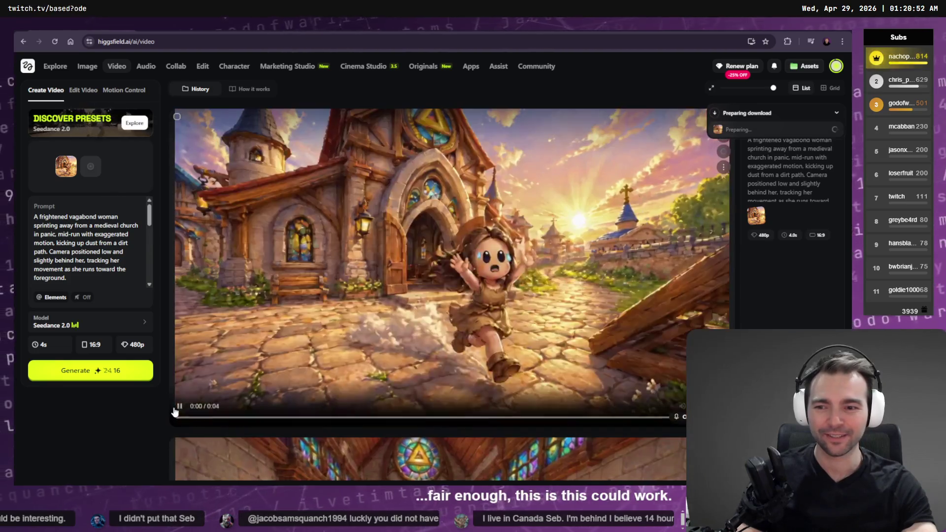
click(187, 406)
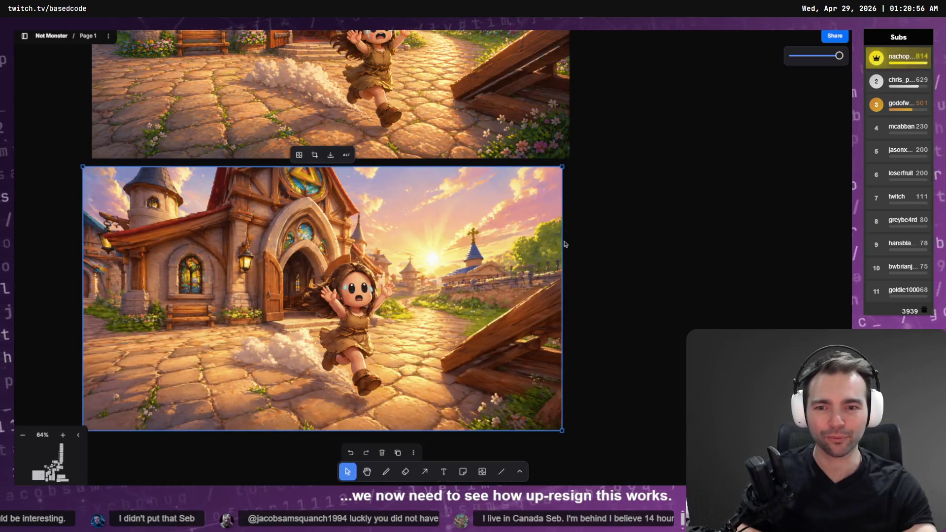
click(654, 220)
scroll(654, 221, down, 5)
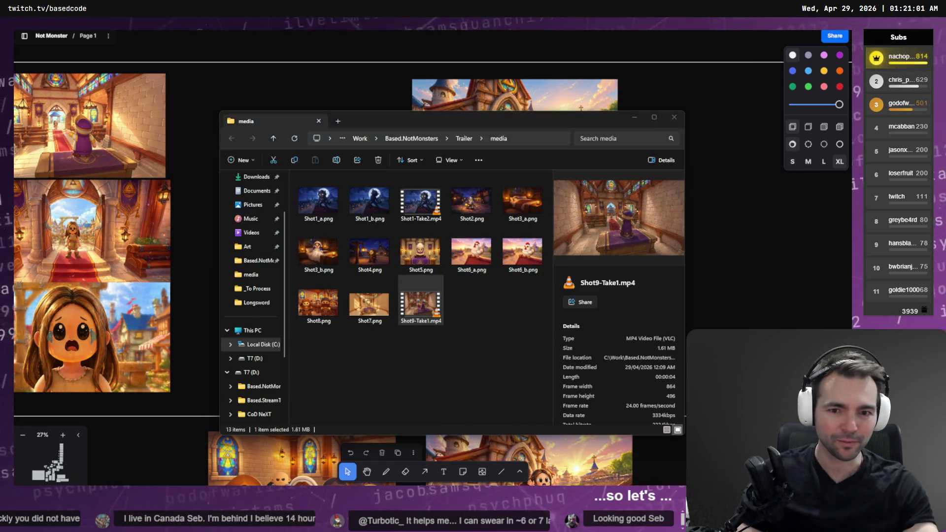
- Move the downloaded hf_ MP4 from Downloads into the Trailer\media folder
key(alt+Tab)
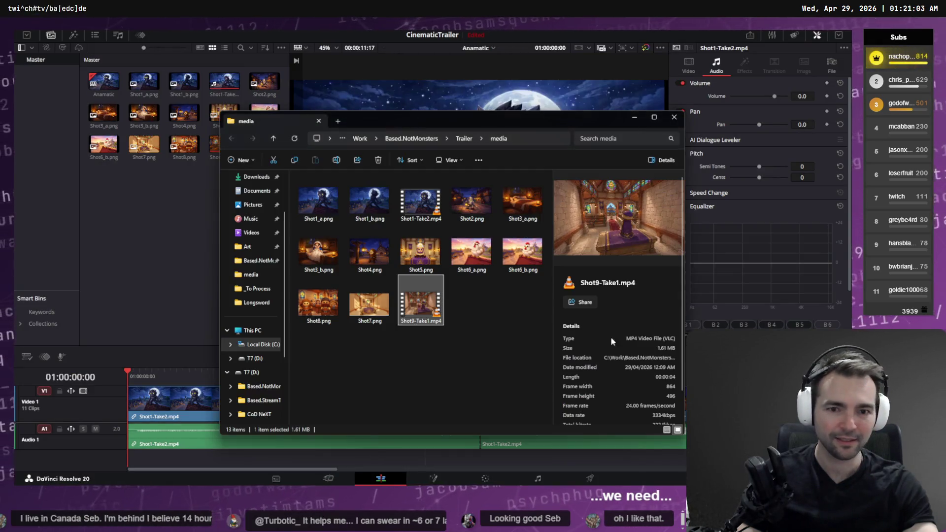
click(238, 222)
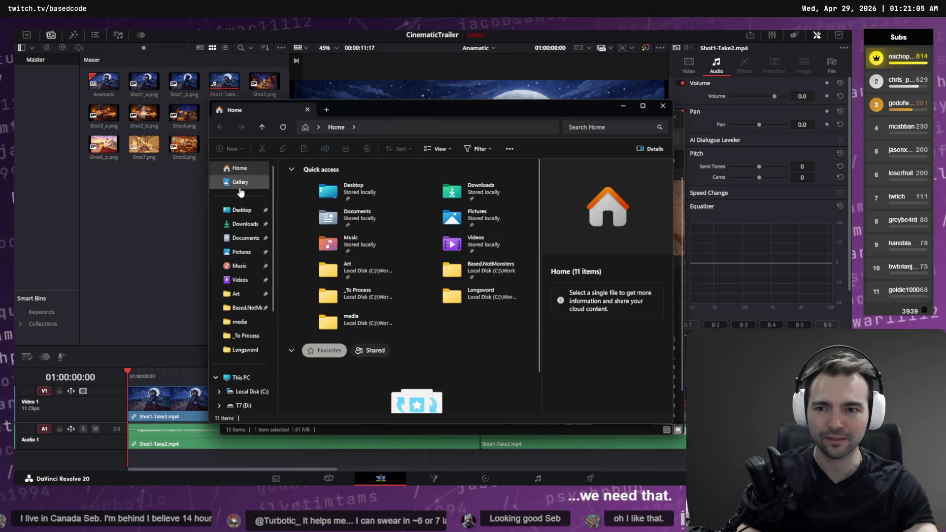
click(239, 222)
drag(386, 107, 613, 121)
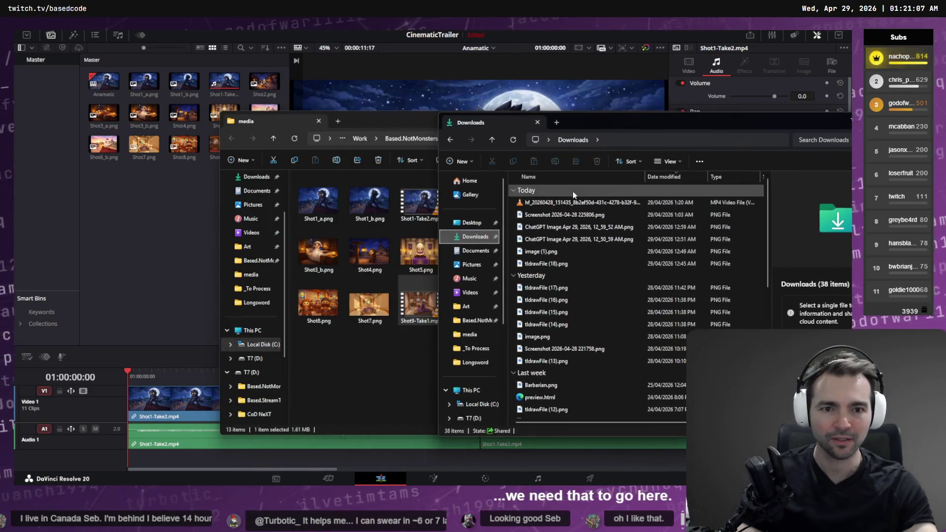
click(565, 202)
shift+click(564, 348)
mouse_move(565, 203)
mouse_down()
mouse_move(389, 379)
mouse_move(382, 367)
mouse_up()
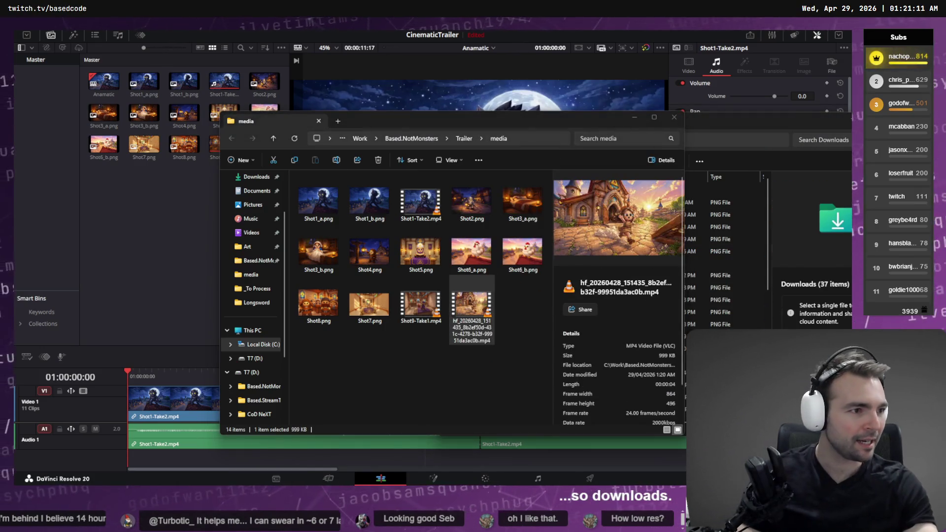
- Back on the tldraw board, find and select the second Shot6 label
key(alt+Tab)
scroll(536, 161, up, 5)
scroll(536, 160, up, 10)
scroll(496, 359, down, 6)
scroll(288, 220, up, 5)
scroll(288, 221, down, 4)
click(288, 220)
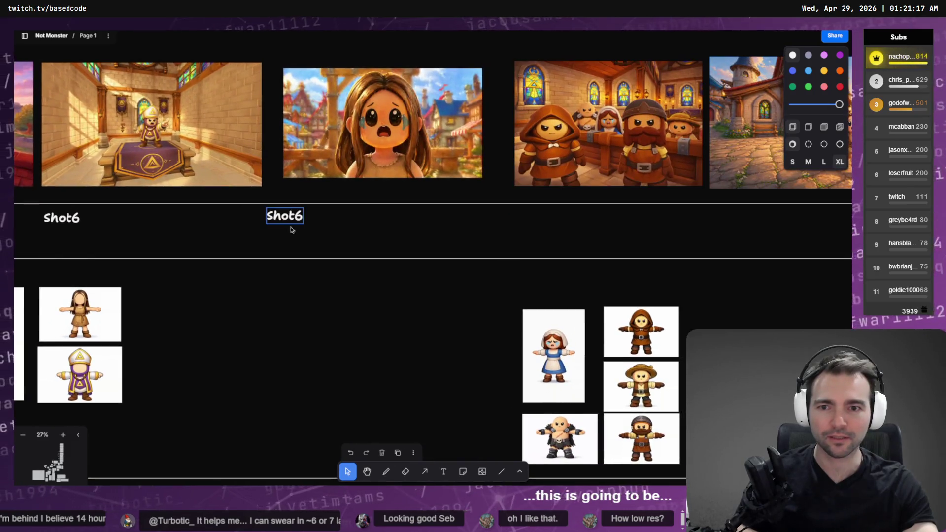
- Duplicate the Shot6 label to the right, renaming the copy Shot8 and the original Shot7
mouse_move(288, 220)
mouse_down()
mouse_move(636, 213)
mouse_move(558, 222)
mouse_move(756, 220)
mouse_move(736, 219)
mouse_up()
scroll(736, 219, right, 5)
double_click(400, 226)
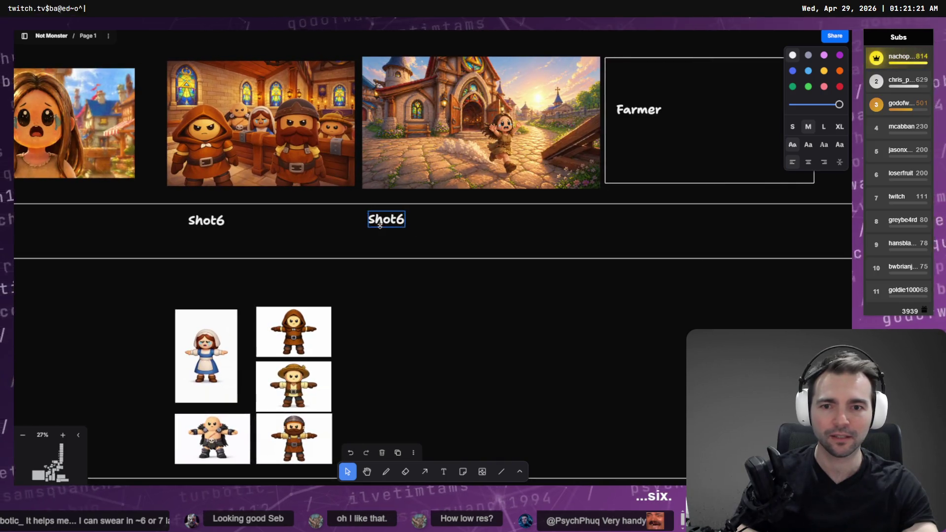
key(End)
key(shift+Left)
text(8)
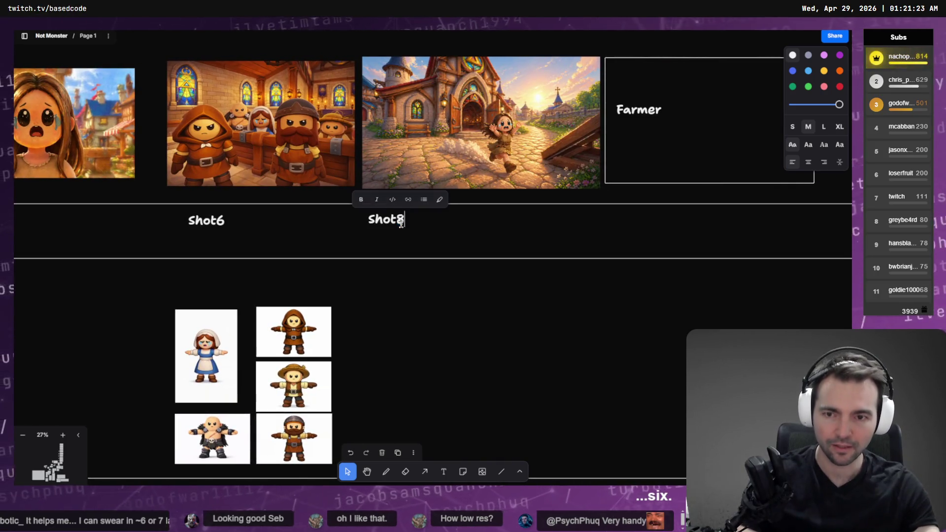
double_click(206, 220)
key(End)
key(shift+Left)
text(7)
click(238, 239)
- Renumber the following labels: Shot6 to Shot7, Shot7 to Shot8, and the duplicate Shot8 to Shot9
scroll(279, 237, left, 7)
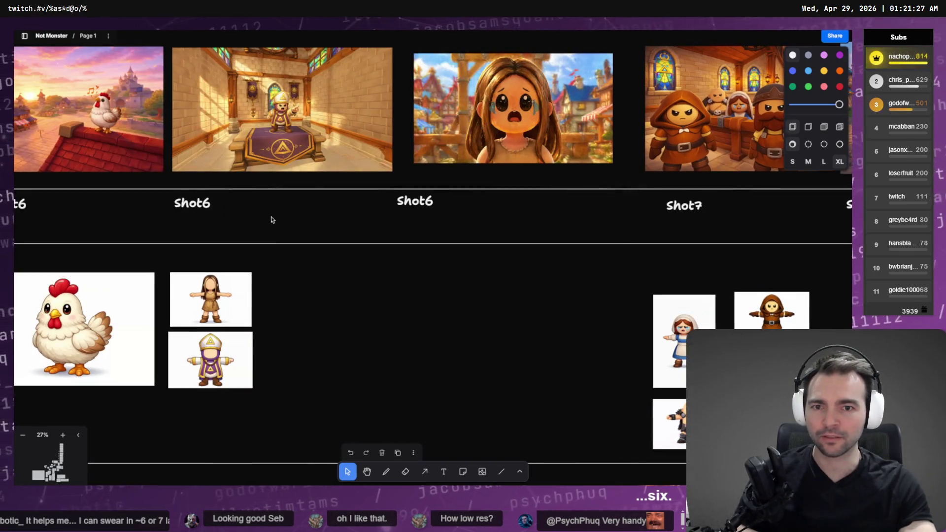
click(432, 207)
double_click(451, 206)
key(End)
key(shift+Left)
text(7)
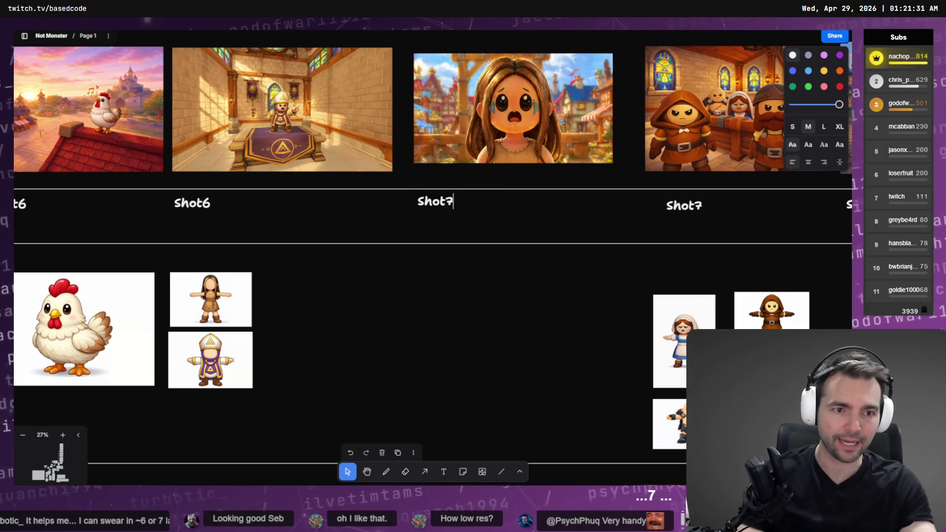
click(706, 214)
key(shift+Left)
text(8)
drag(722, 210, 301, 254)
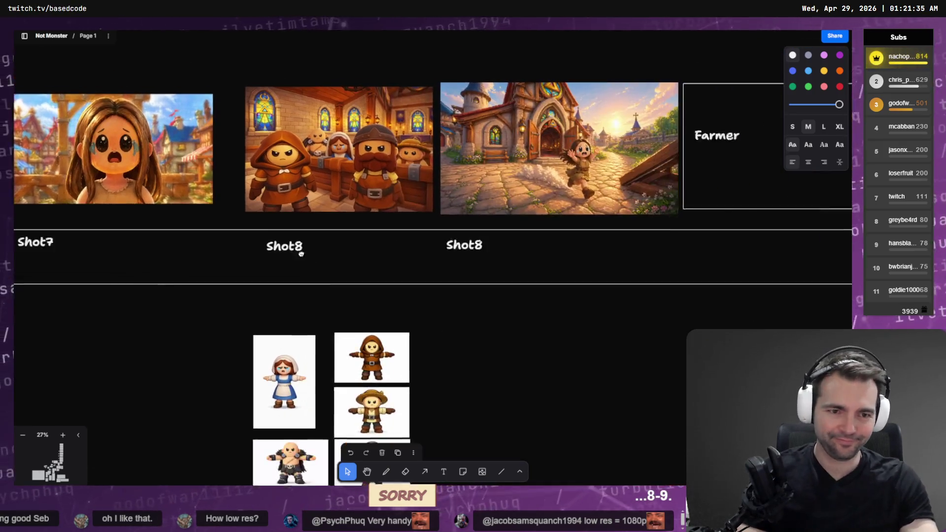
click(430, 253)
key(shift+Right)
text(9)
click(598, 247)
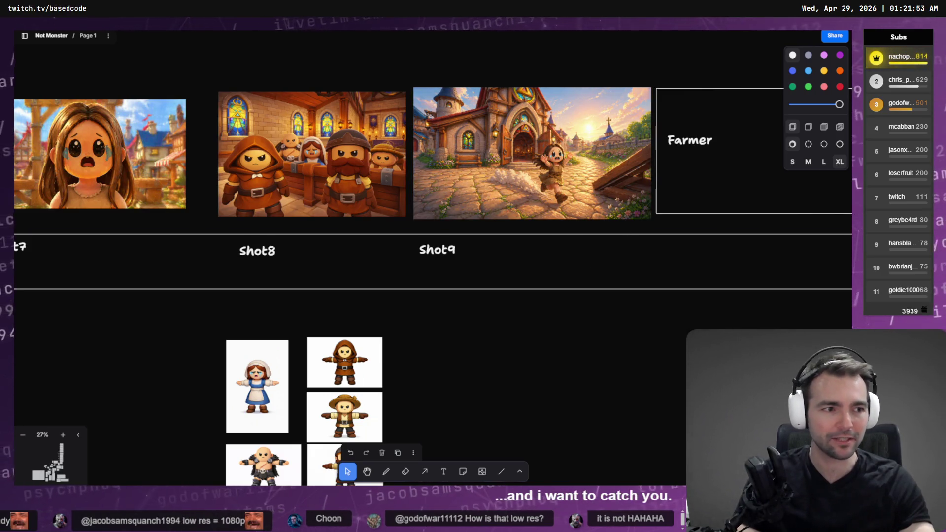
- Check the Shot9 label, then rename the hf_20260428 MP4 in the media folder to Shot9.mp4
key(alt+Tab)
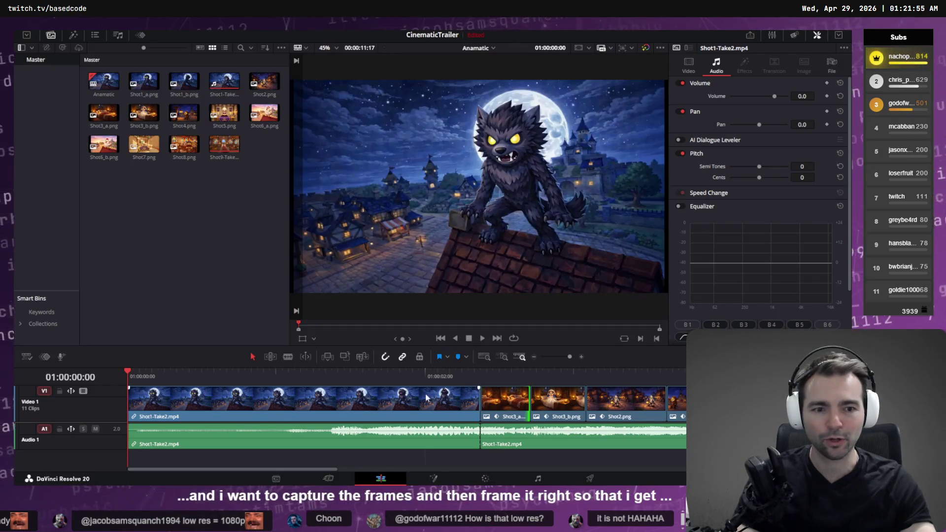
scroll(631, 389, right, 10)
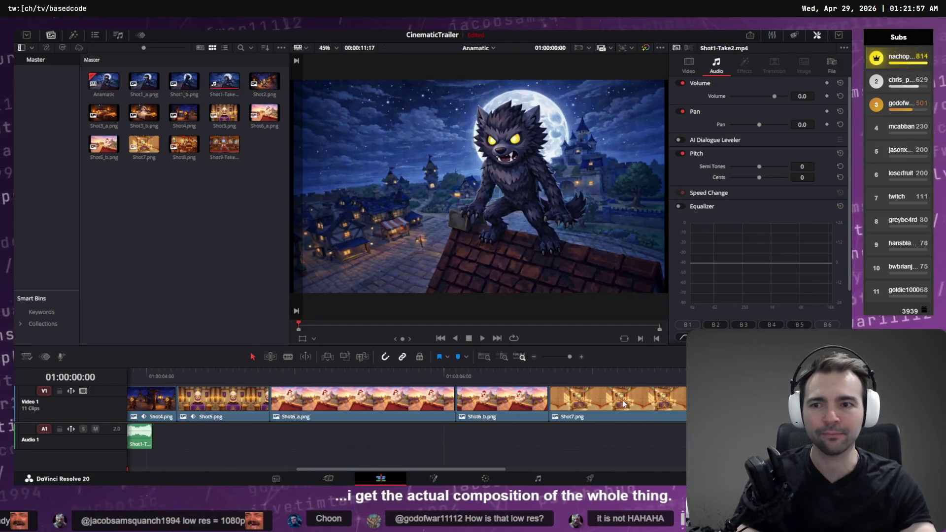
key(alt+Tab)
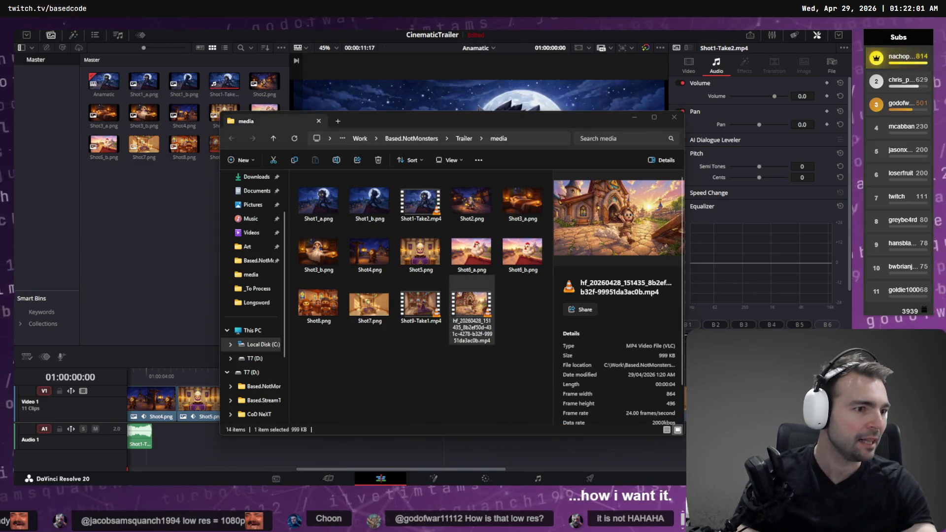
key(alt+Tab)
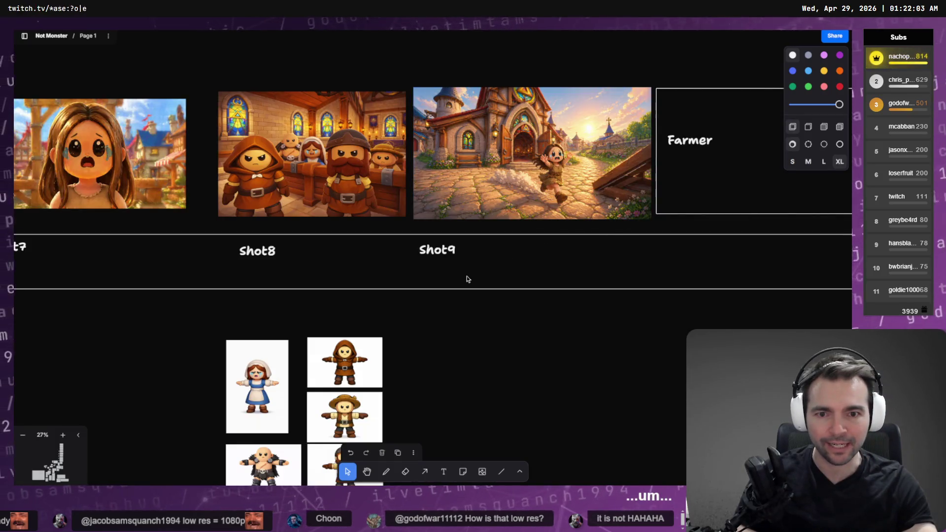
click(437, 256)
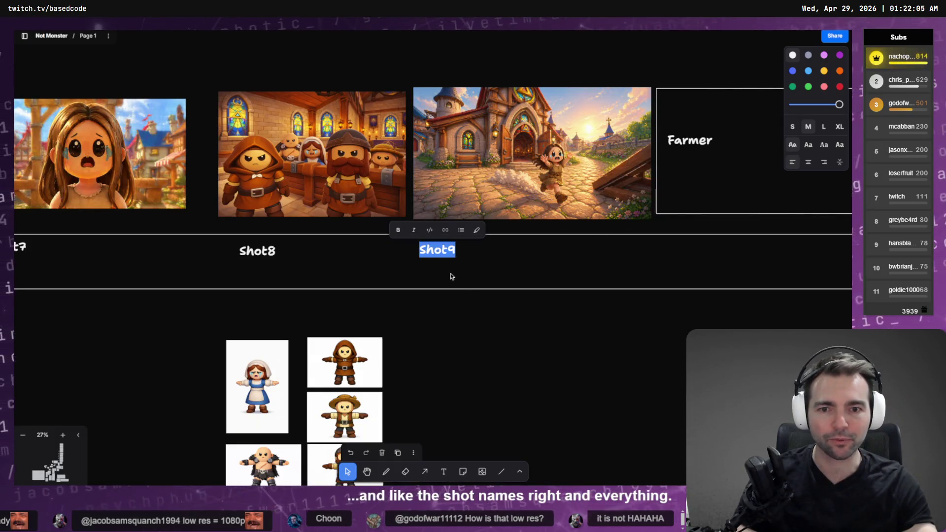
key(alt+Tab)
click(481, 335)
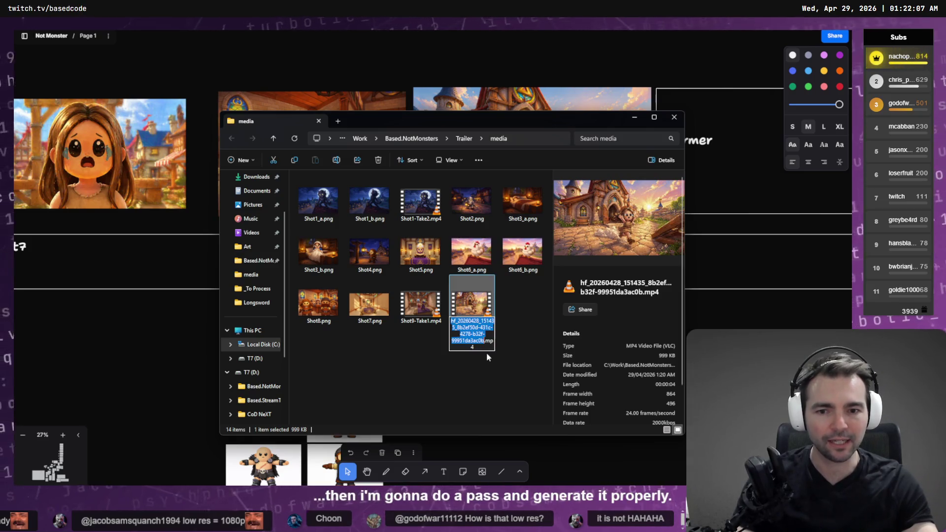
text(Shot9)
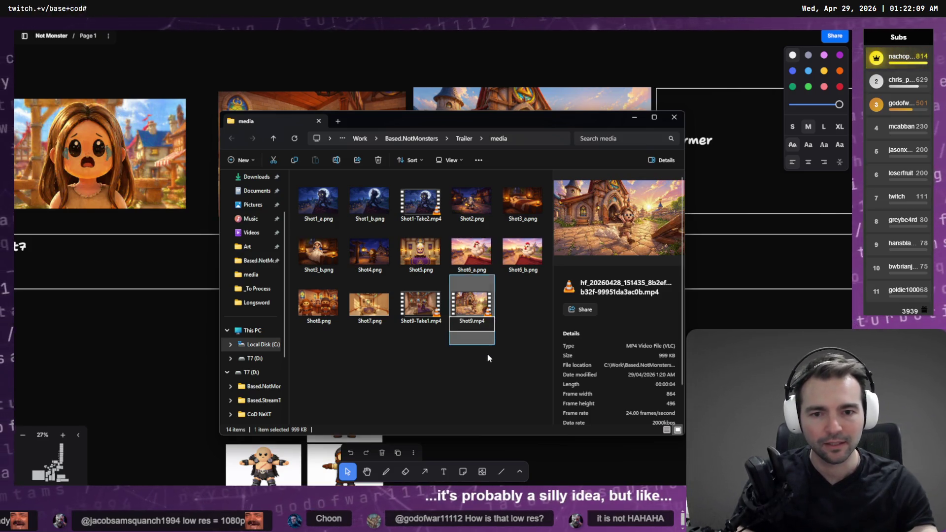
key(Return)
click(137, 350)
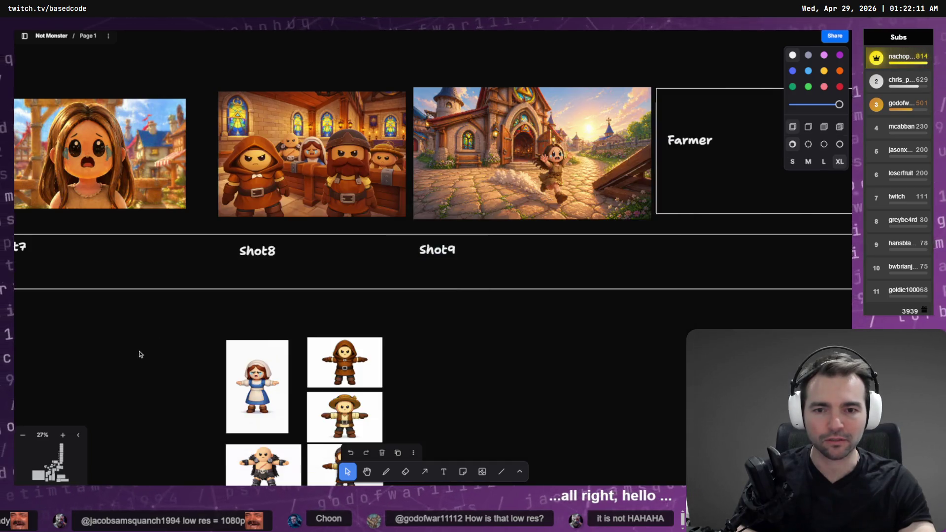
- Compare the Shot7.png and Shot8.png files in the media folder against the storyboard labels
scroll(366, 215, left, 10)
click(242, 254)
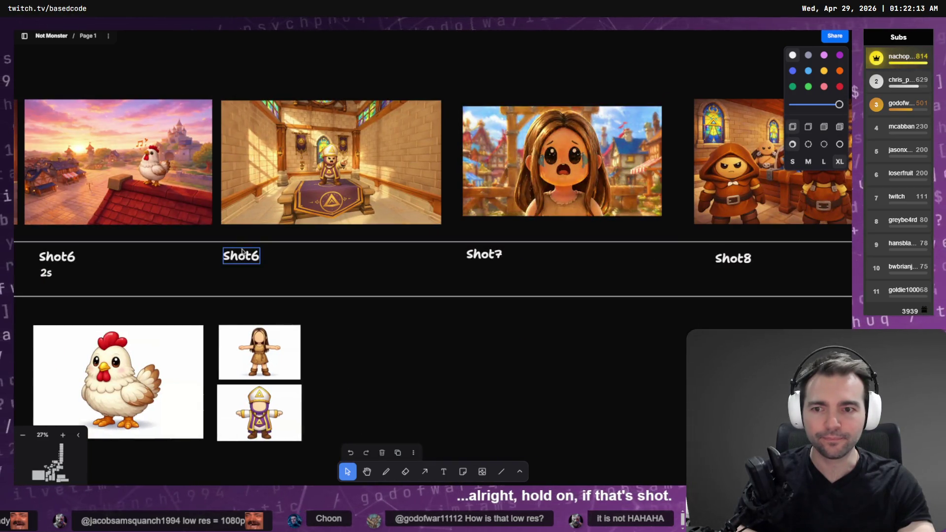
key(alt+Tab)
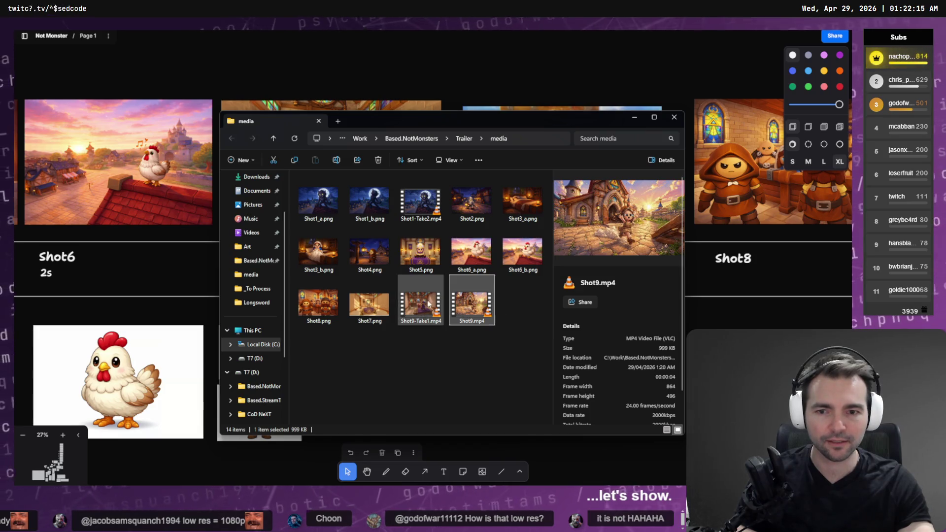
click(359, 315)
click(318, 303)
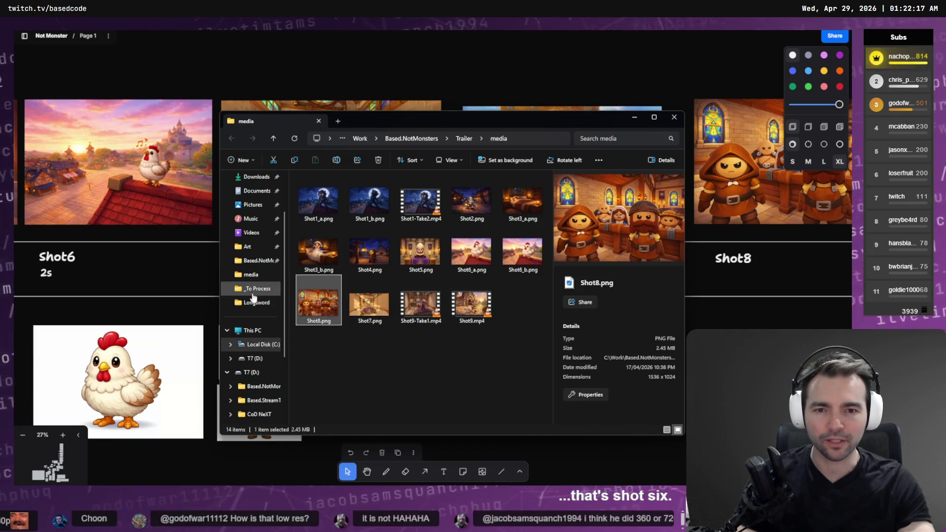
key(alt+Tab)
scroll(317, 266, down, 5)
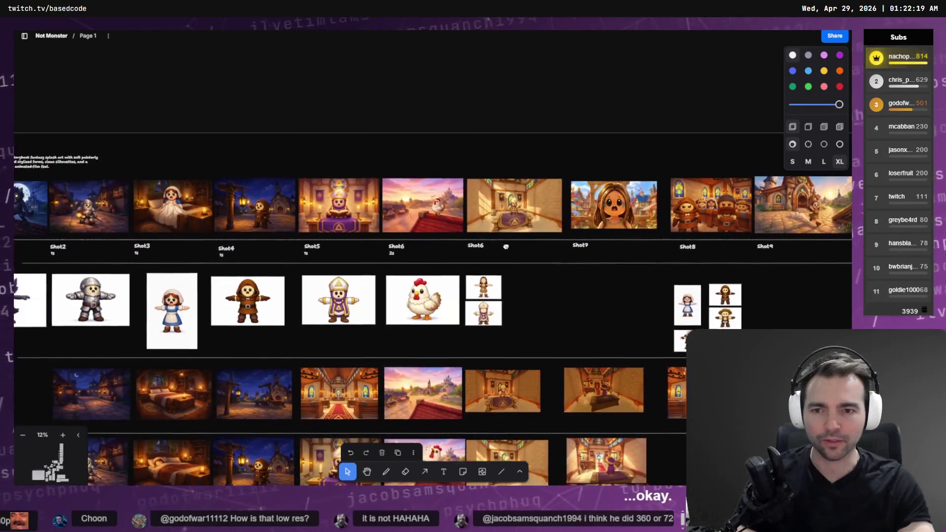
key(alt+Tab)
click(471, 249)
key(alt+Tab)
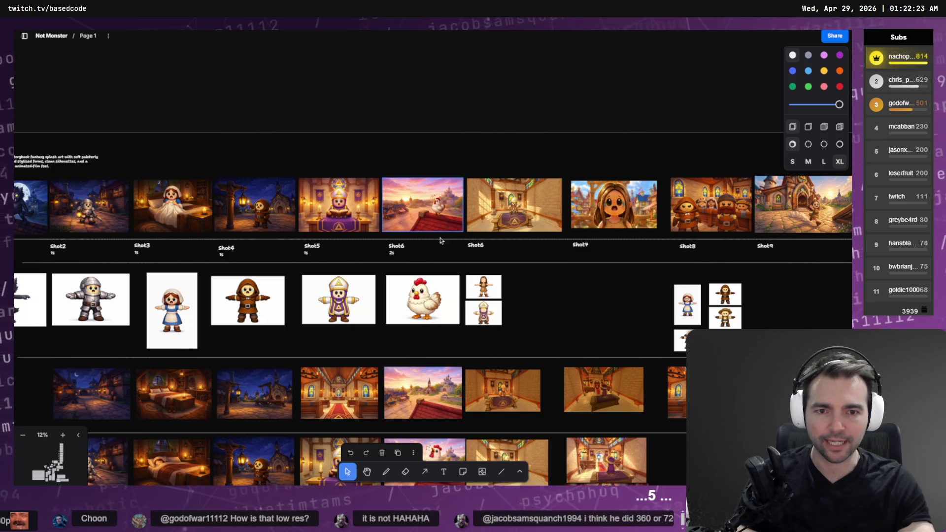
- Bump the labels from the second Shot6 onward so they read Shot7, Shot8, Shot9 and Shot10
double_click(485, 250)
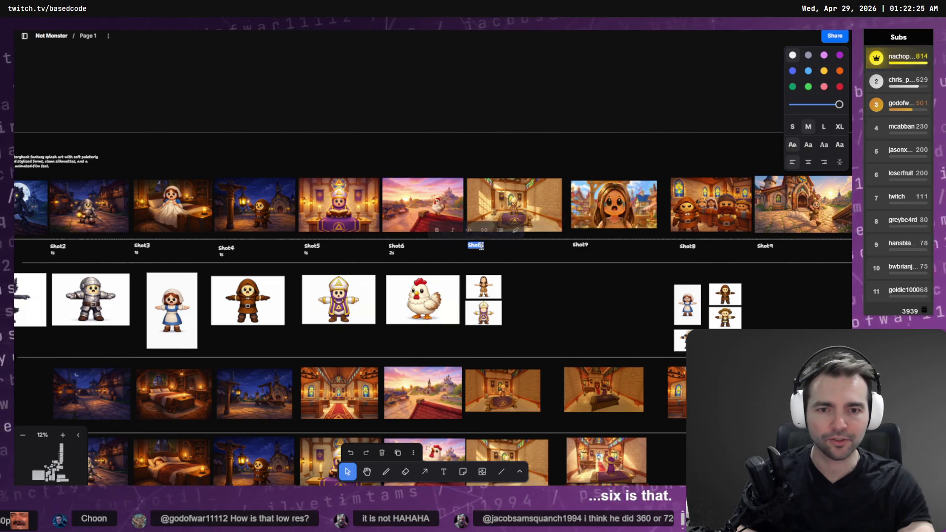
text(7)
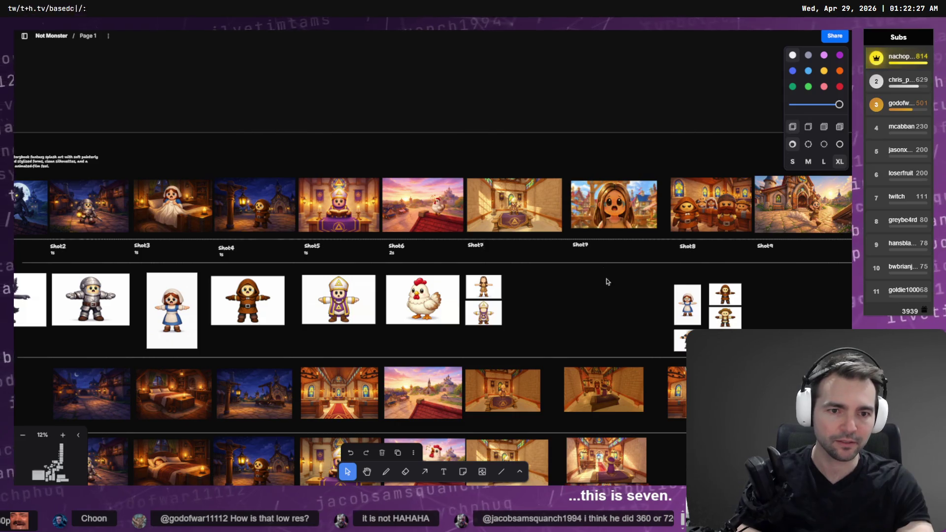
double_click(581, 245)
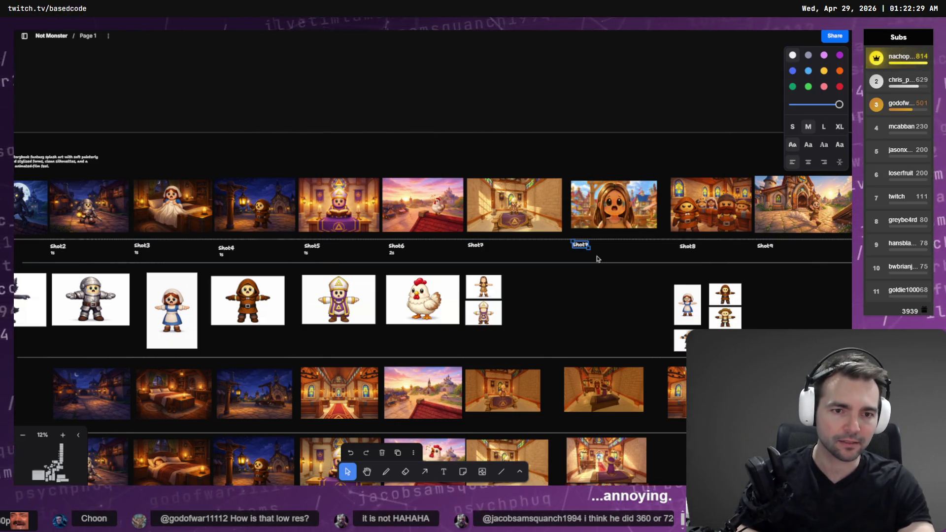
double_click(585, 245)
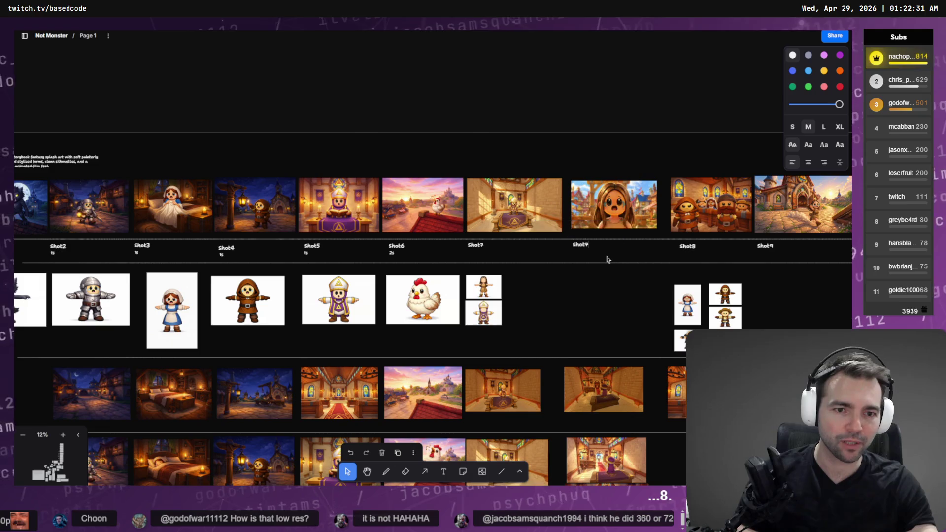
text(8)
click(608, 260)
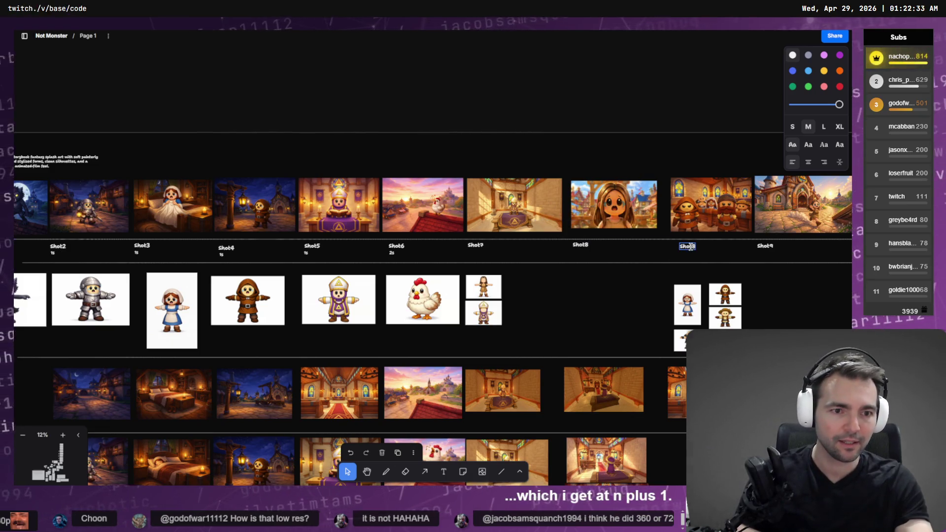
double_click(710, 263)
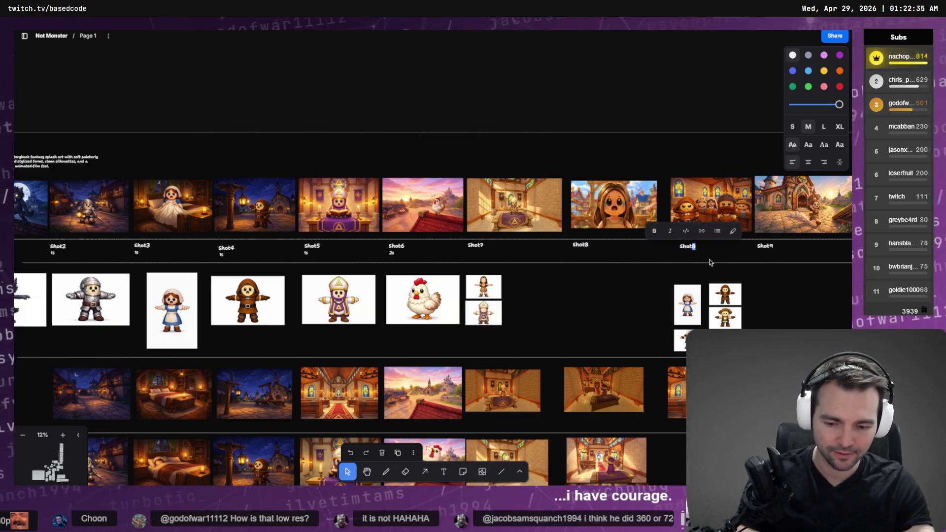
text(9)
click(768, 245)
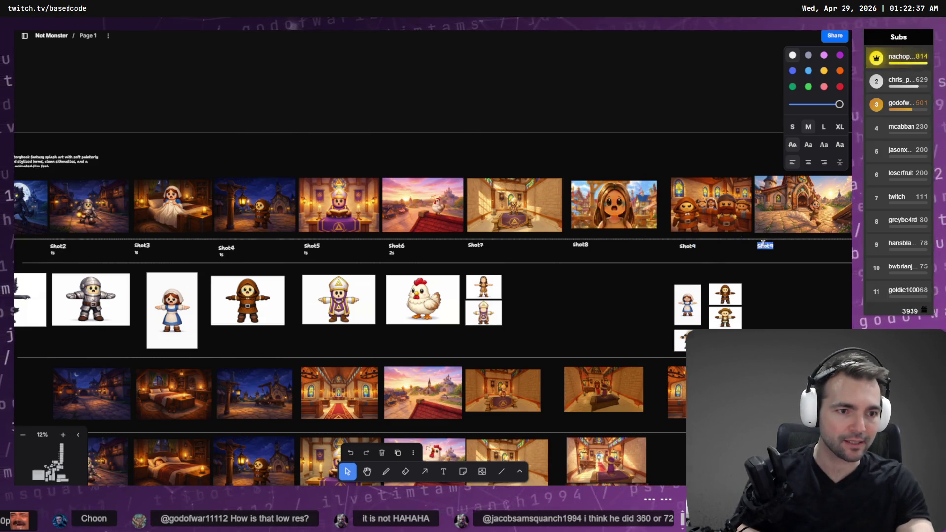
double_click(769, 246)
text(1)
click(775, 260)
text(0)
key(Escape)
- Rename the Shot9 video in the media folder to Shot10-Take1.mp4
scroll(515, 308, right, 5)
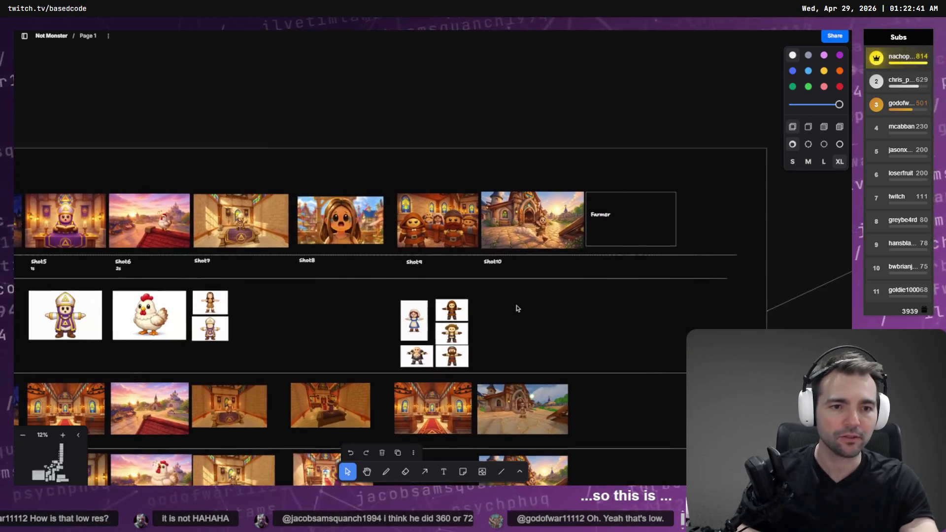
key(alt+Tab)
key(Down)
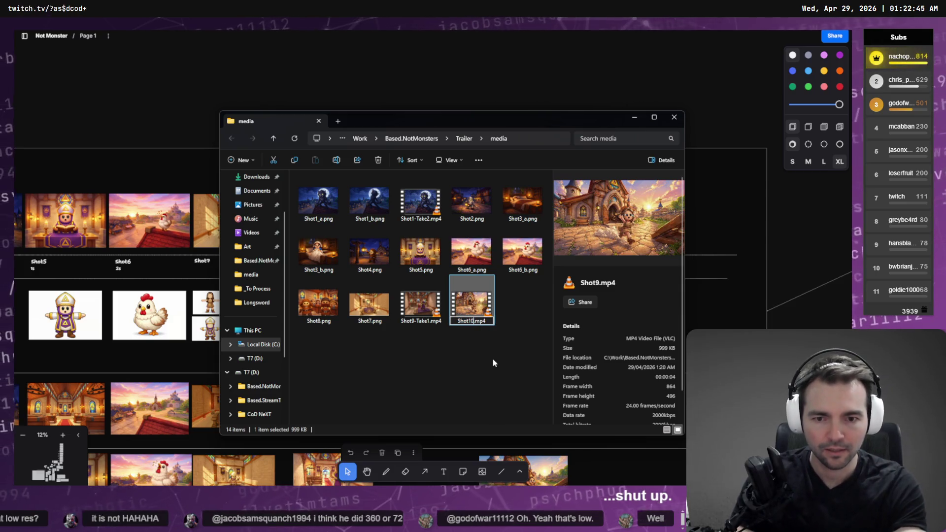
text(Shot10-Take1)
key(Return)
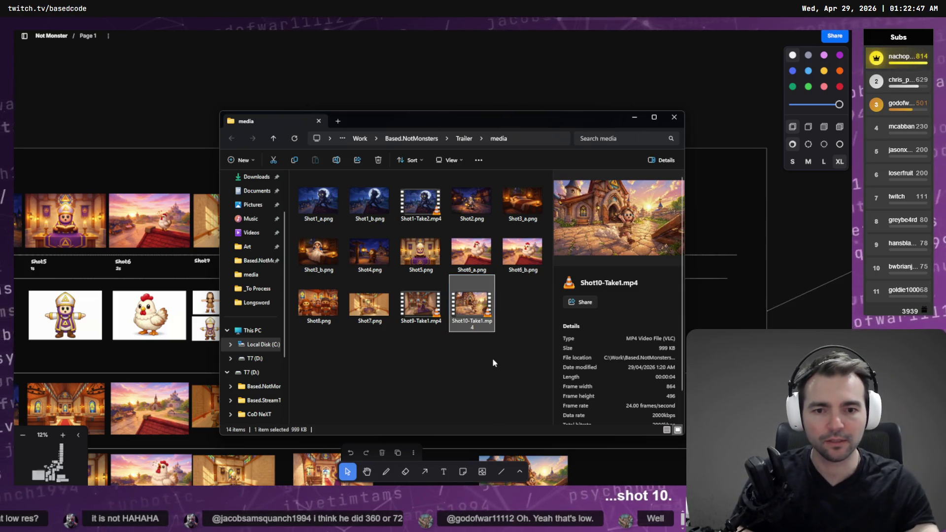
- Import Shot10-Take1.mp4 and append it to V1 of CinematicTrailer after Shot8.png
mouse_move(484, 309)
mouse_down()
mouse_move(207, 294)
mouse_move(230, 223)
mouse_up()
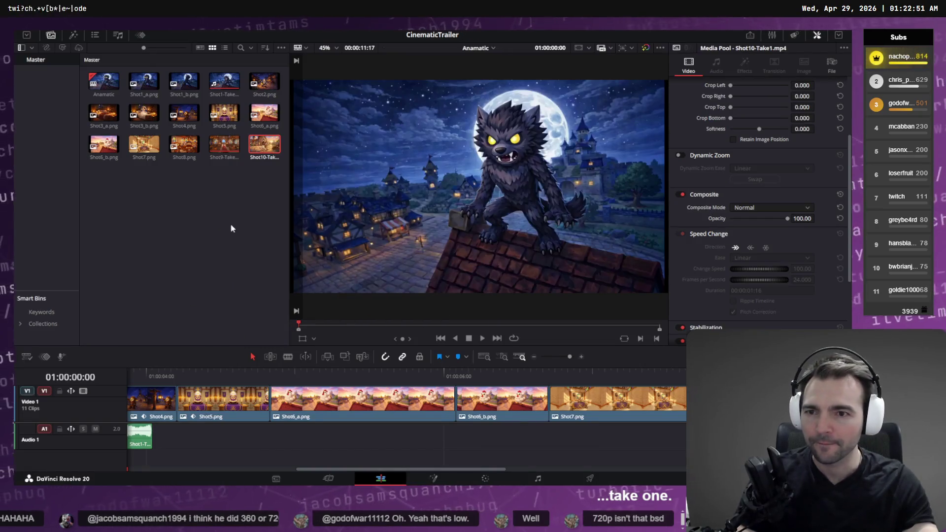
scroll(471, 399, right, 5)
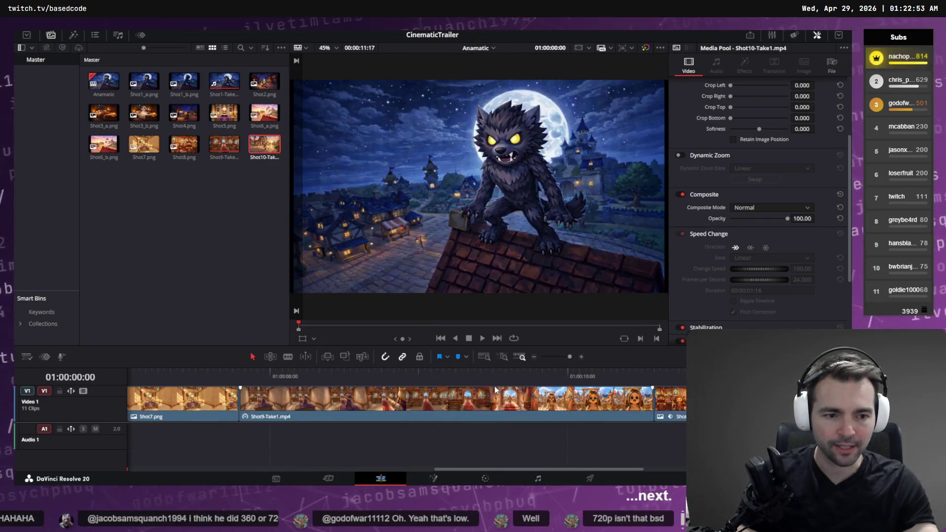
mouse_move(264, 143)
mouse_down()
mouse_move(374, 256)
mouse_move(472, 396)
mouse_move(529, 393)
mouse_move(538, 371)
mouse_move(479, 371)
mouse_move(660, 371)
mouse_move(540, 371)
mouse_move(476, 387)
mouse_move(594, 380)
mouse_up()
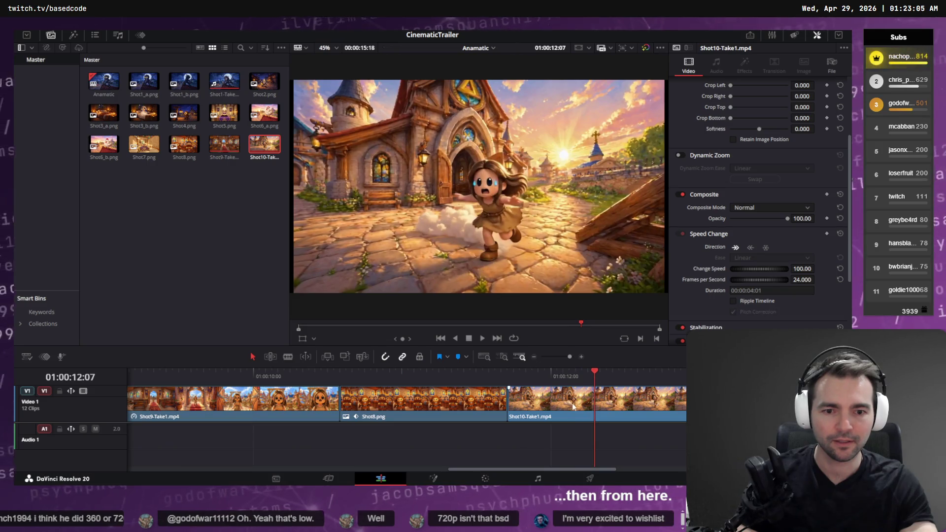
click(288, 357)
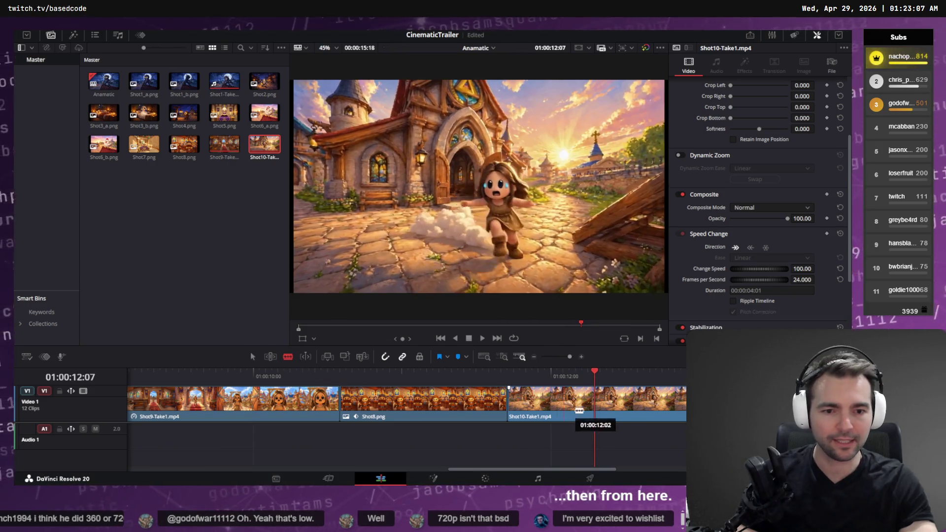
- Split Shot10 at the playhead and ripple-delete its short opening piece
click(595, 401)
key(a)
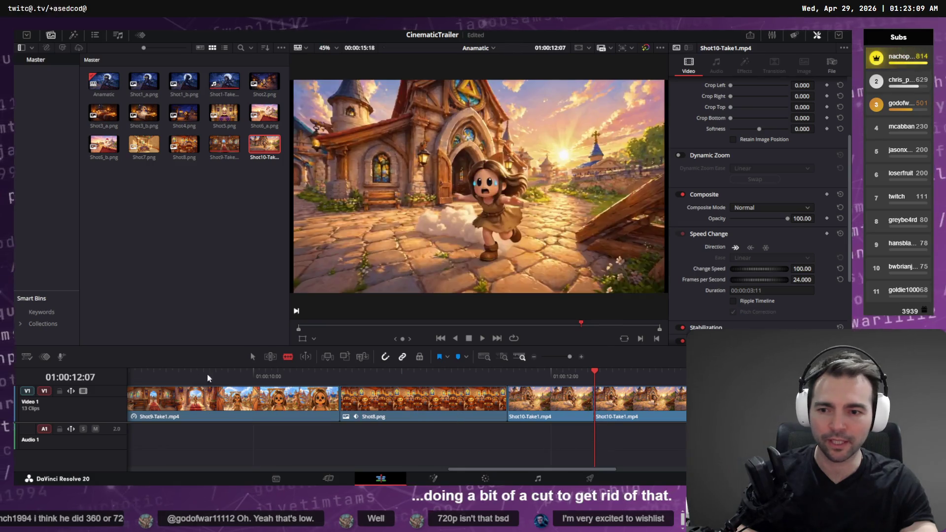
click(568, 403)
key(Delete)
- Play back across the new Shot10 cut, then replay the trailer from the start
click(500, 376)
key(space)
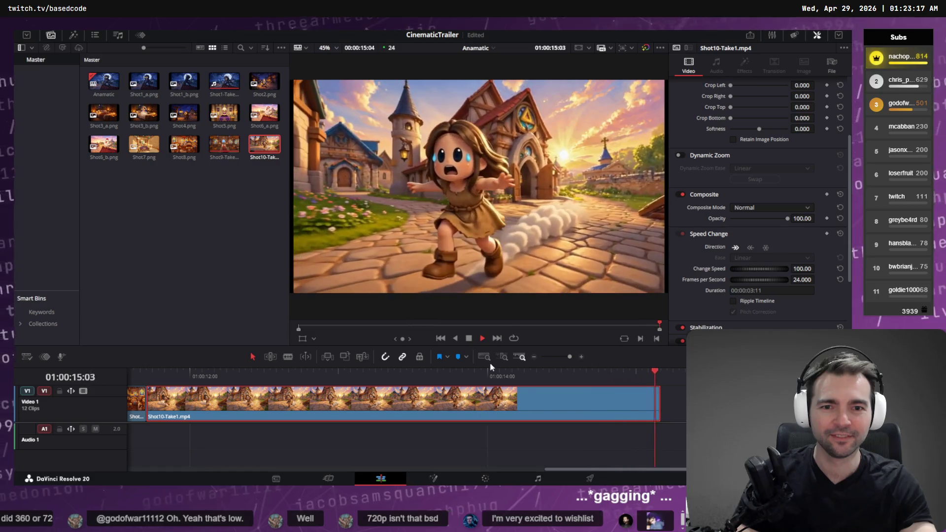
click(542, 372)
key(Home)
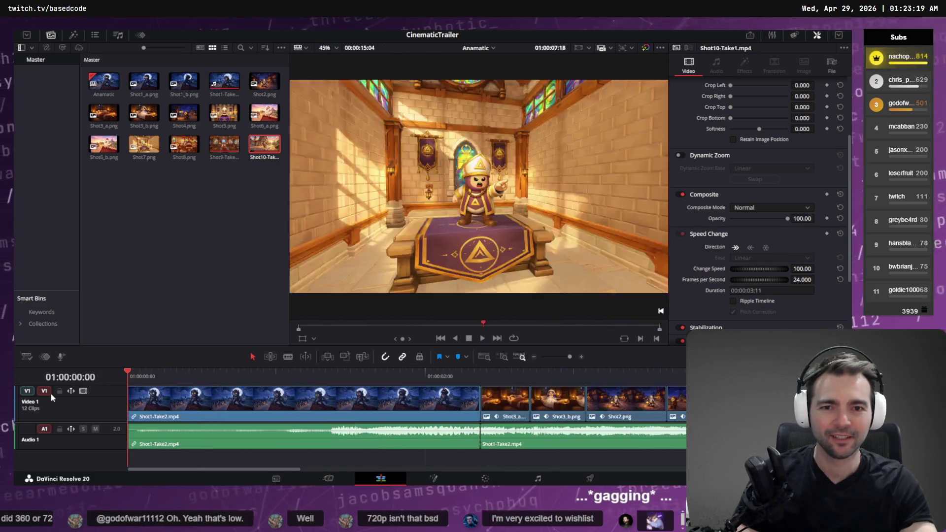
key(space)
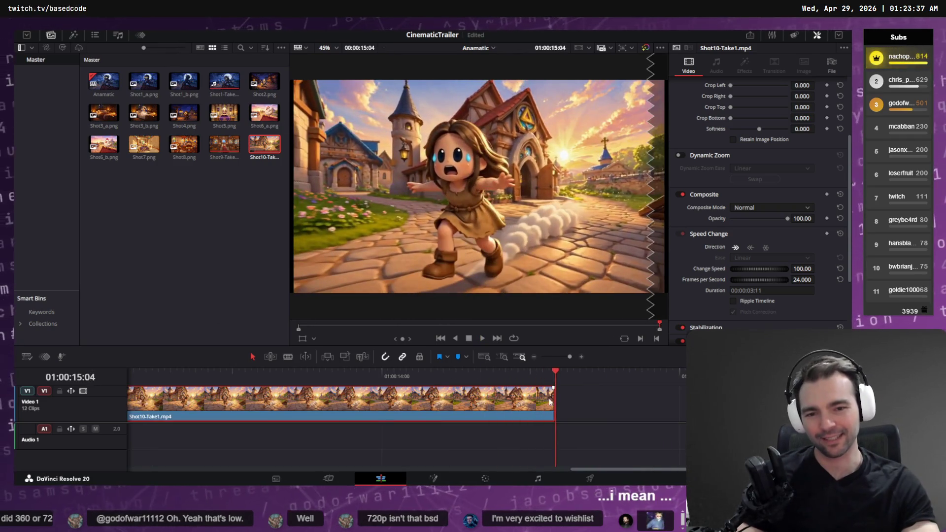
mouse_move(549, 384)
mouse_down()
mouse_move(276, 376)
mouse_move(685, 377)
mouse_move(201, 377)
mouse_move(219, 377)
mouse_up()
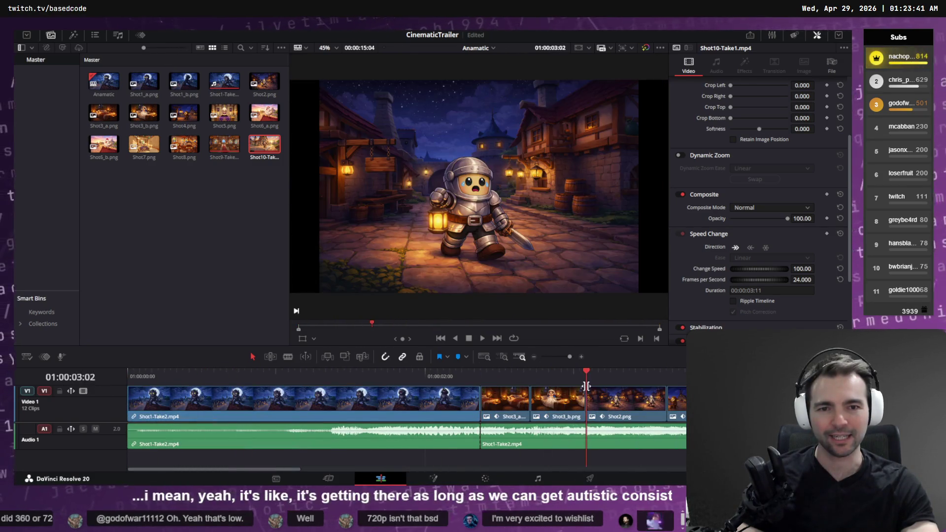
- Fit the timeline and compare the werewolf opening shot against the Shot10 running-girl frame
scroll(611, 411, right, 5)
scroll(680, 388, down, 5)
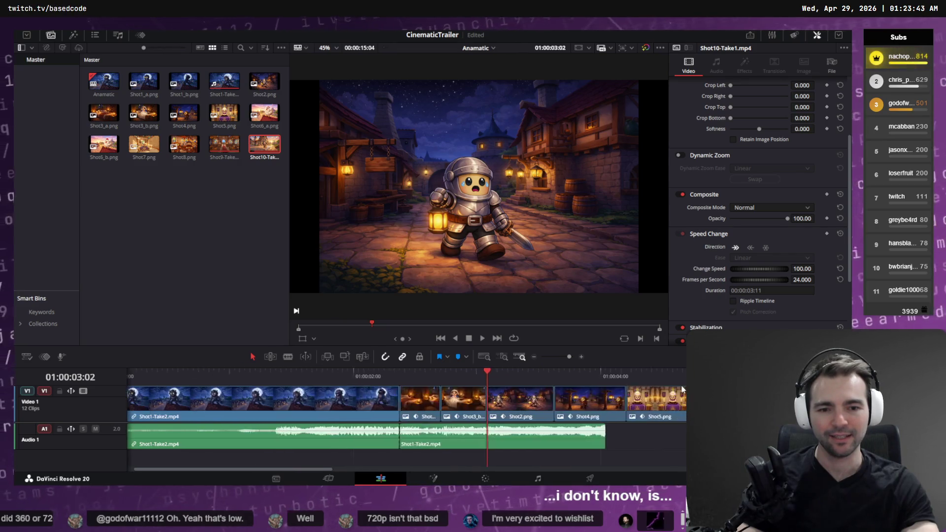
mouse_move(314, 377)
mouse_down()
mouse_move(368, 377)
mouse_move(361, 382)
mouse_up()
click(154, 382)
click(344, 377)
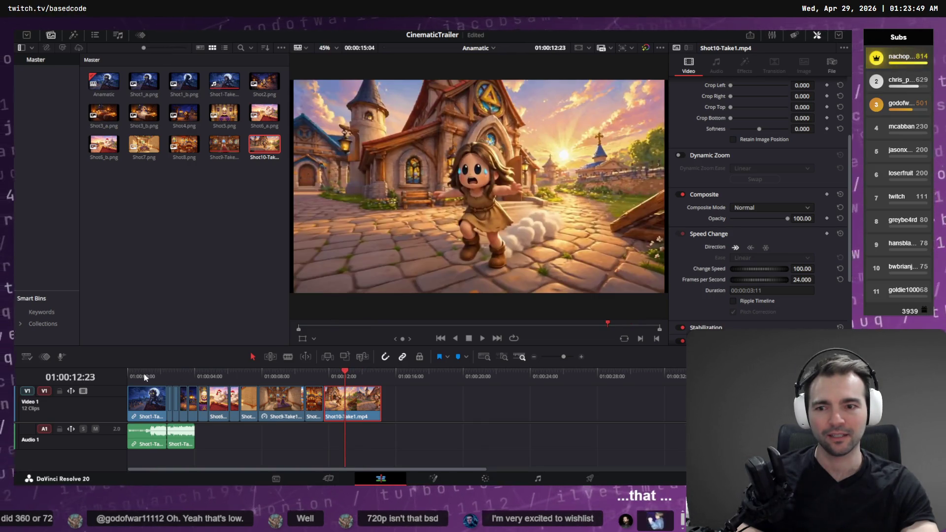
click(144, 377)
click(342, 377)
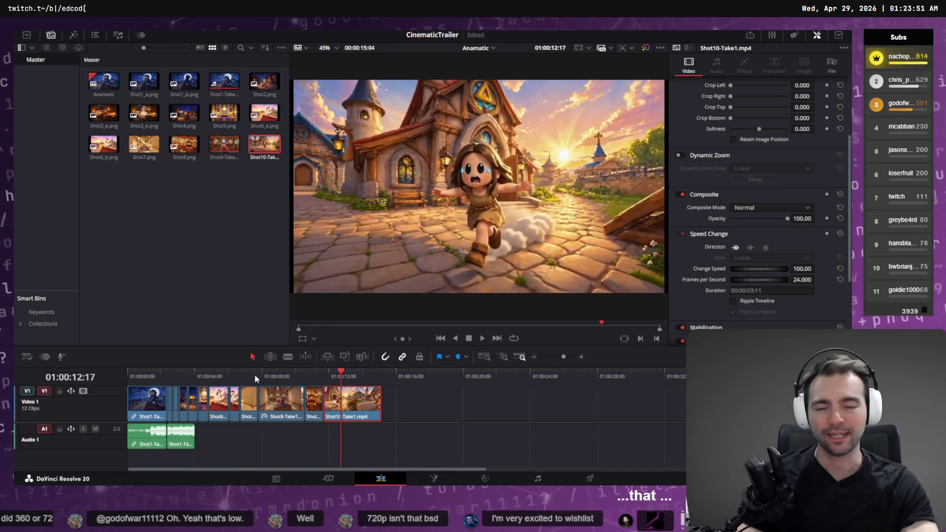
click(151, 375)
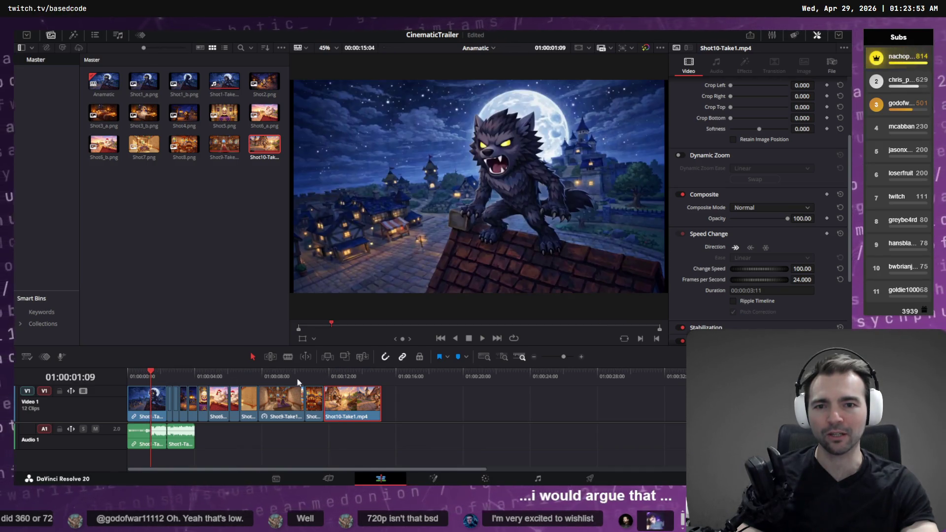
click(345, 377)
- Scrub through the chapel and Shot10 village clips, then switch to the Codex terminal
mouse_move(138, 376)
mouse_down()
mouse_move(309, 364)
mouse_move(335, 374)
mouse_move(351, 362)
mouse_move(314, 378)
mouse_move(213, 376)
mouse_move(204, 388)
mouse_up()
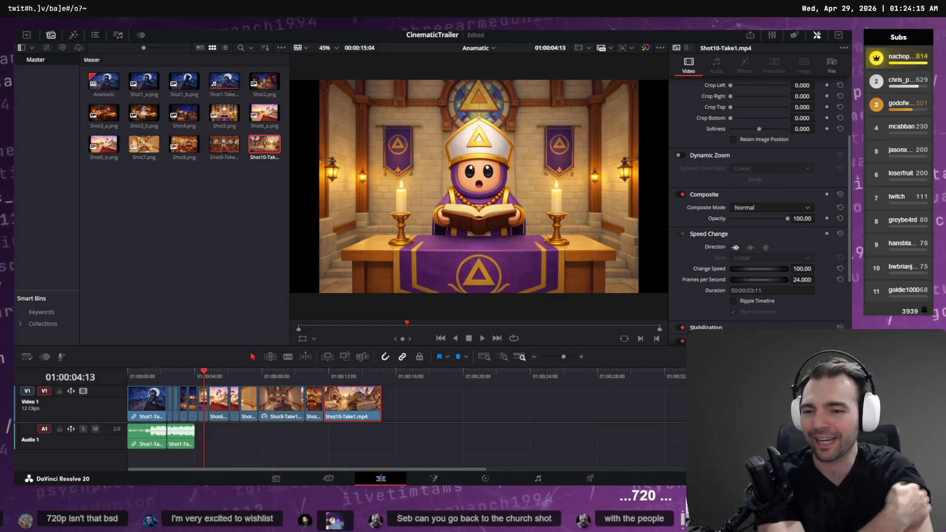
mouse_move(358, 375)
mouse_down()
mouse_move(342, 385)
mouse_move(374, 386)
mouse_move(216, 390)
mouse_move(313, 381)
mouse_up()
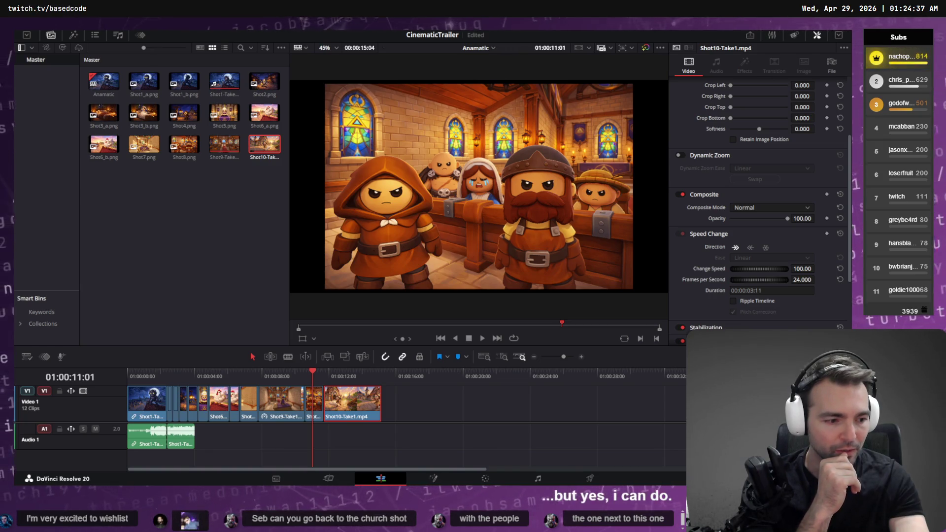
key(alt+Tab)
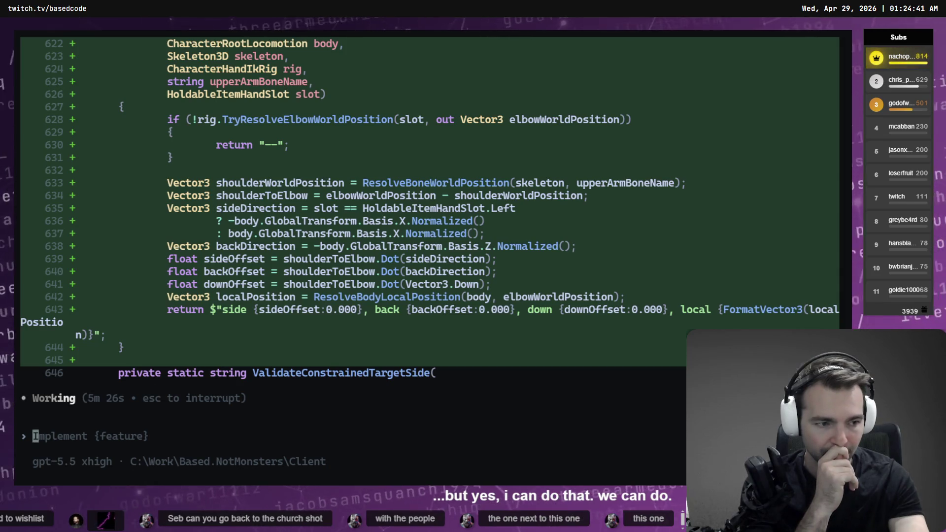
- Return from the Codex terminal to the CinematicTrailer timeline in DaVinci Resolve
key(alt+Tab)
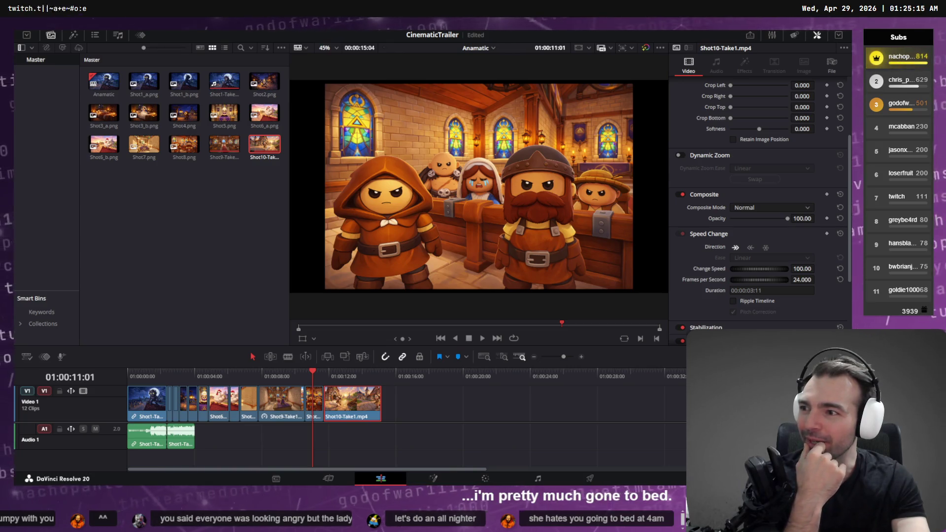
- Scrub and play the trailer's opening shots, stopping on the bedroom shot
mouse_move(313, 378)
mouse_down()
mouse_move(135, 376)
mouse_move(382, 376)
mouse_move(306, 373)
mouse_up()
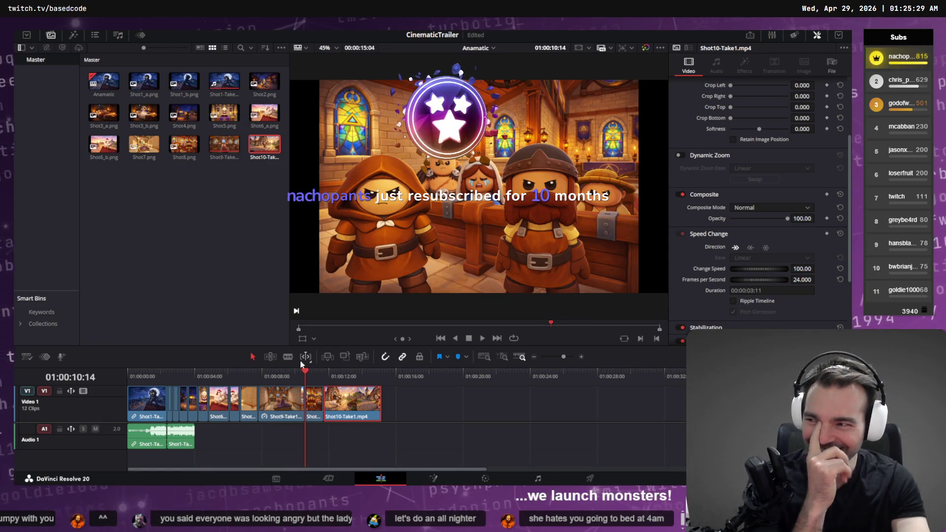
mouse_move(286, 373)
mouse_down()
mouse_move(129, 375)
mouse_move(168, 397)
mouse_move(115, 403)
mouse_up()
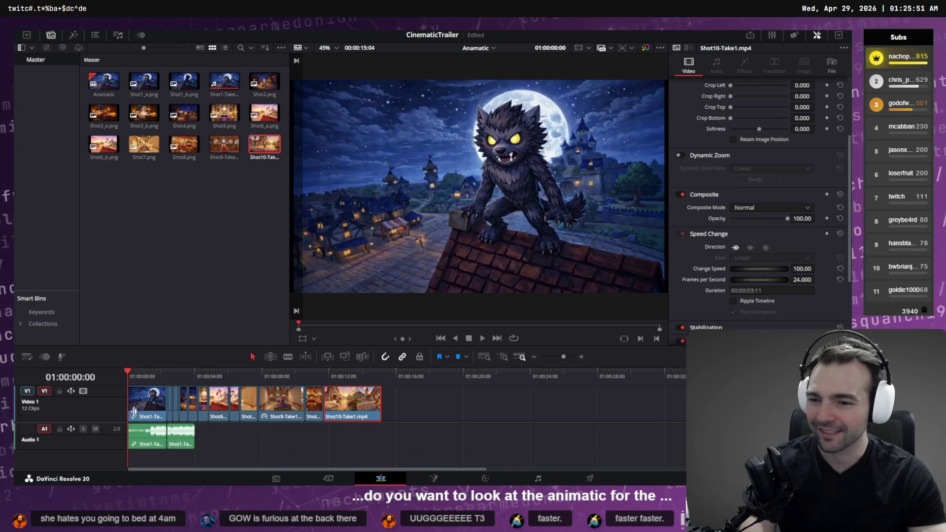
key(space)
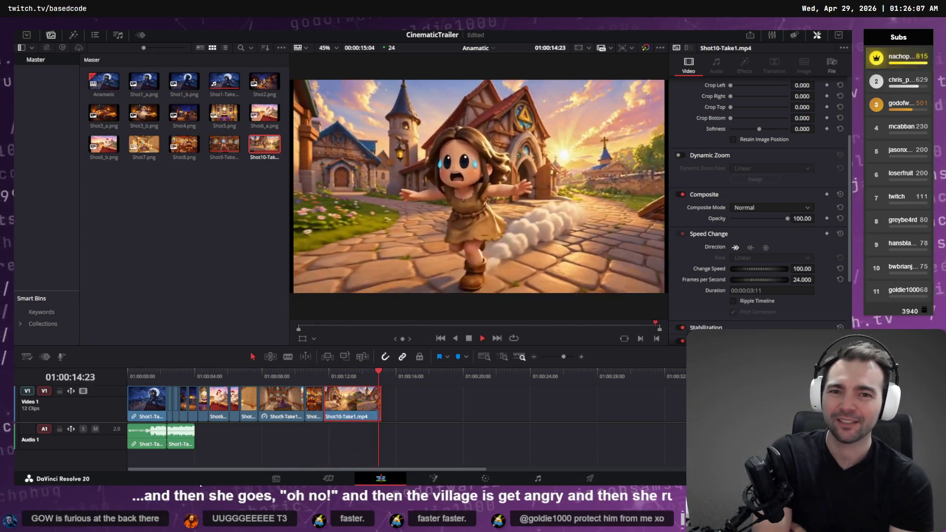
mouse_move(379, 385)
mouse_down()
mouse_move(326, 383)
mouse_move(325, 392)
mouse_move(375, 397)
mouse_move(335, 401)
mouse_move(102, 405)
mouse_up()
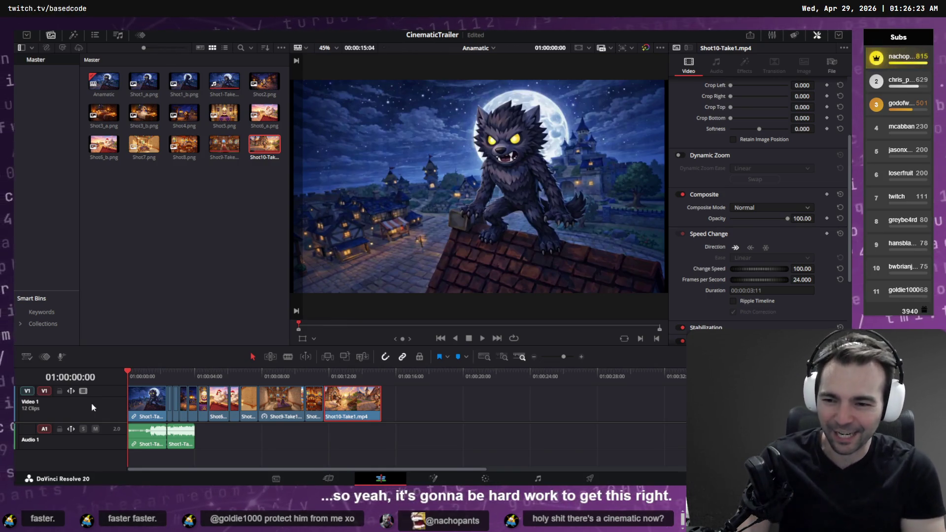
key(space)
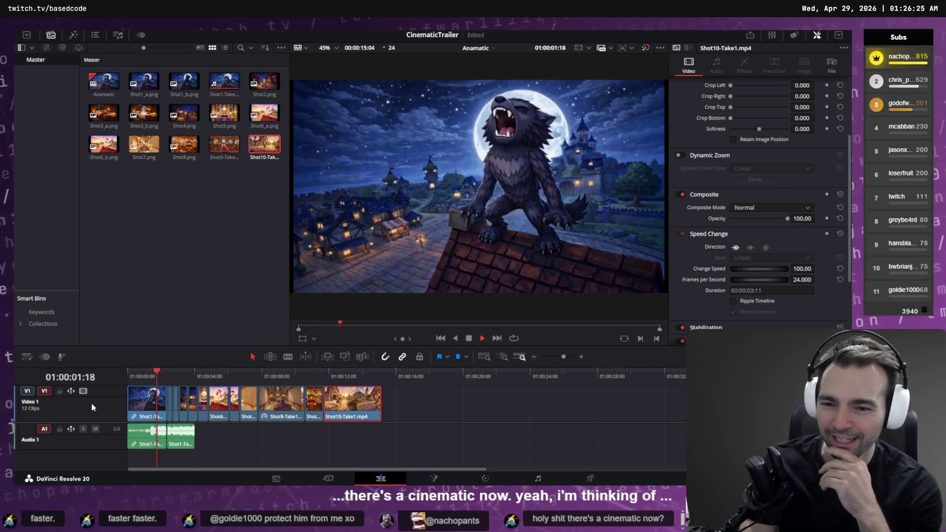
key(space)
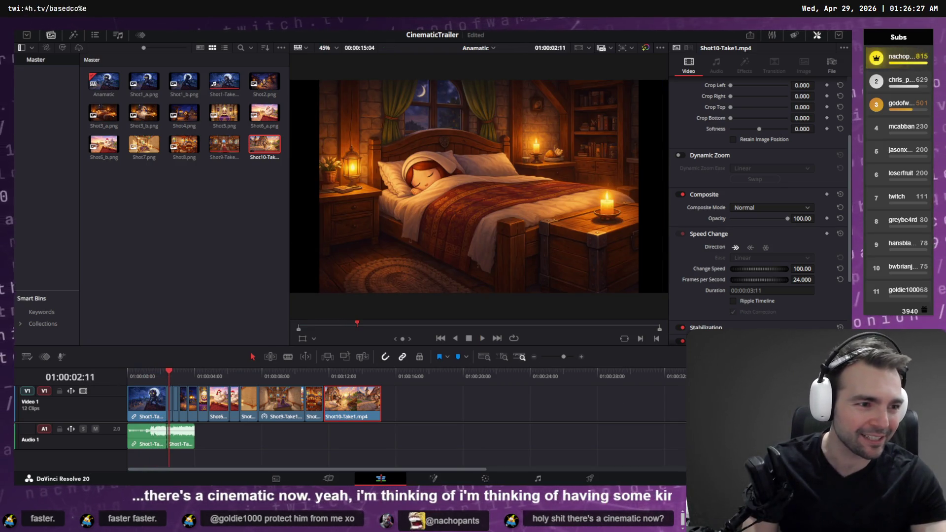
- Bring up the tldraw "Not Monster" storyboard and zoom around the shot frames
key(alt+Tab)
scroll(223, 217, up, 5)
scroll(223, 217, up, 3)
scroll(503, 221, down, 1)
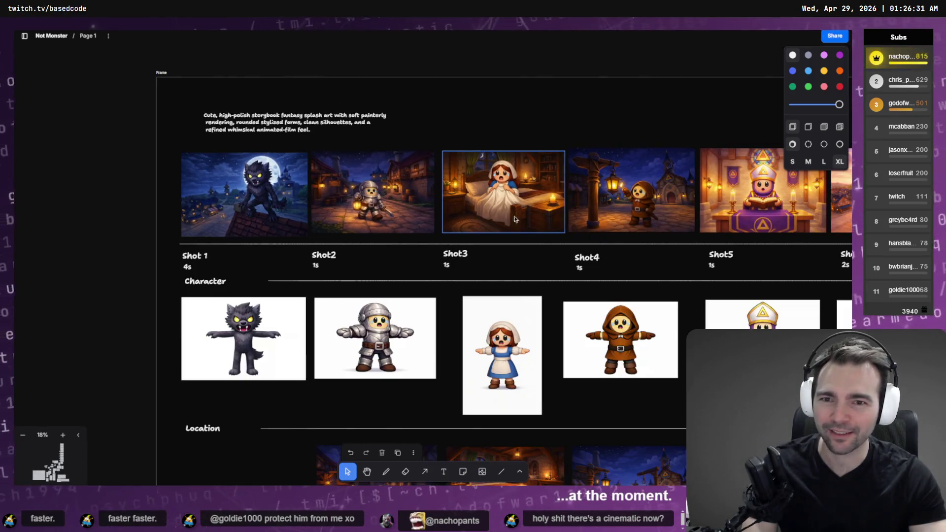
- Look over the Shot10 running-girl frame and the empty Farmer box, then return to Resolve
scroll(504, 220, right, 15)
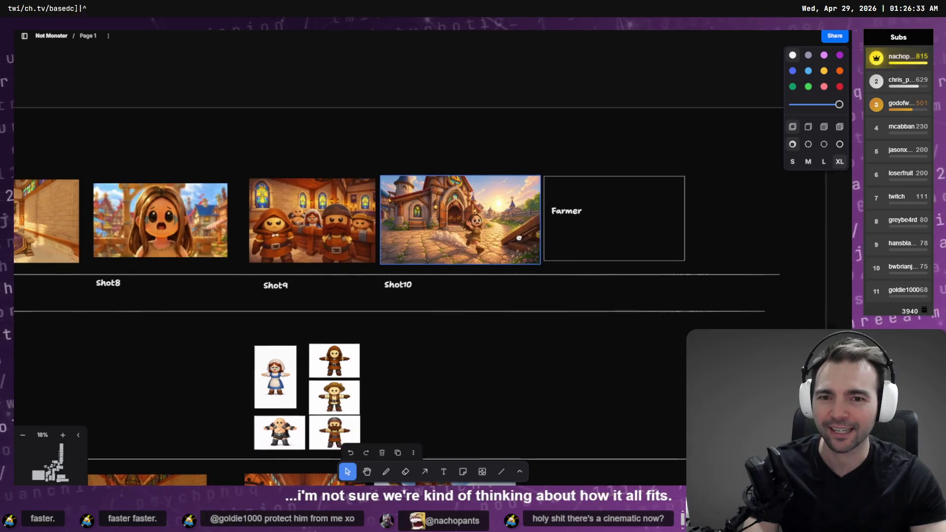
scroll(521, 238, up, 8)
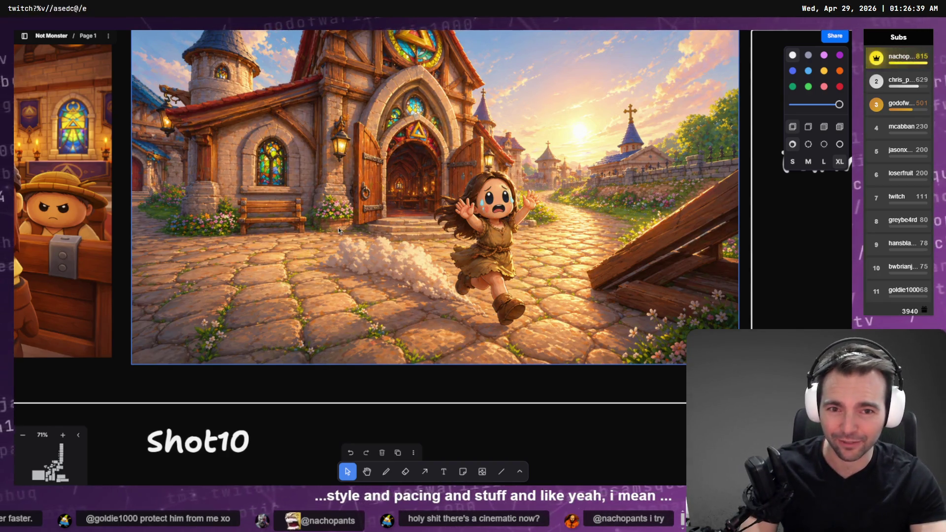
scroll(352, 215, down, 5)
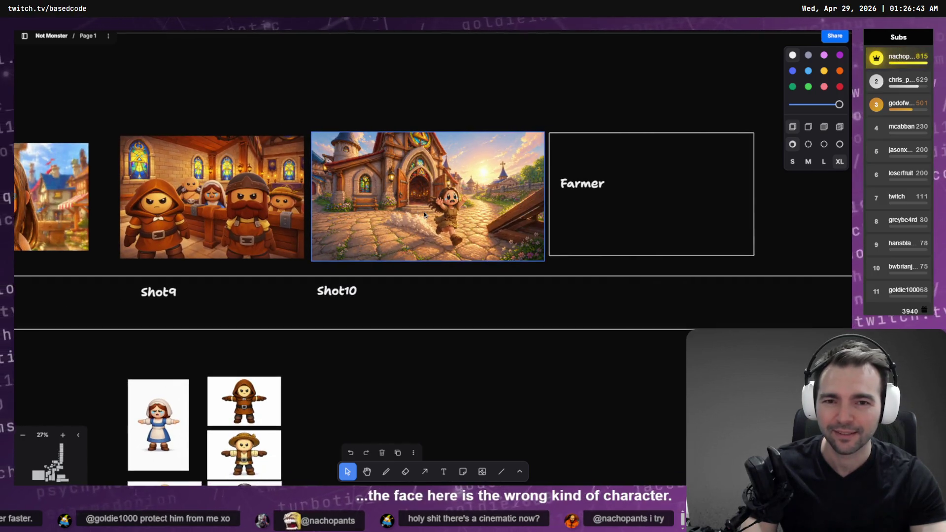
key(alt+Tab)
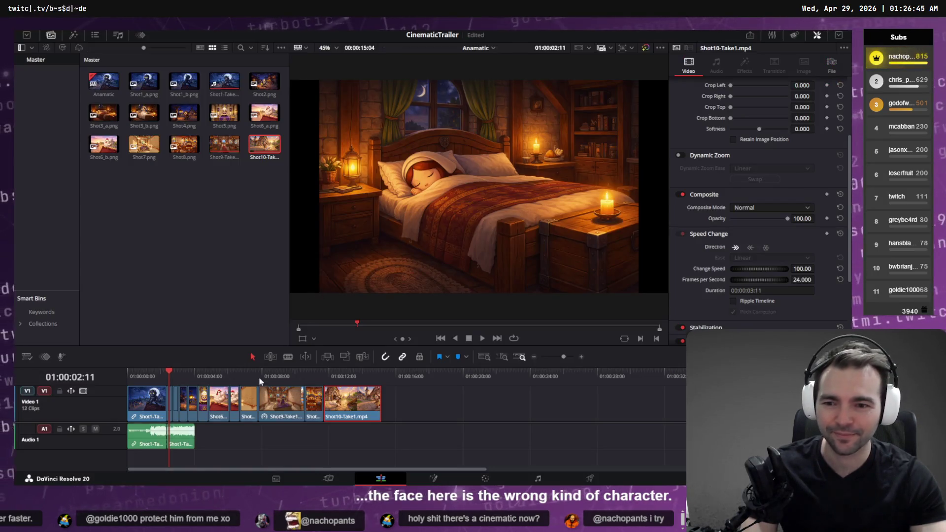
click(149, 376)
drag(151, 387, 181, 384)
drag(385, 380, 373, 383)
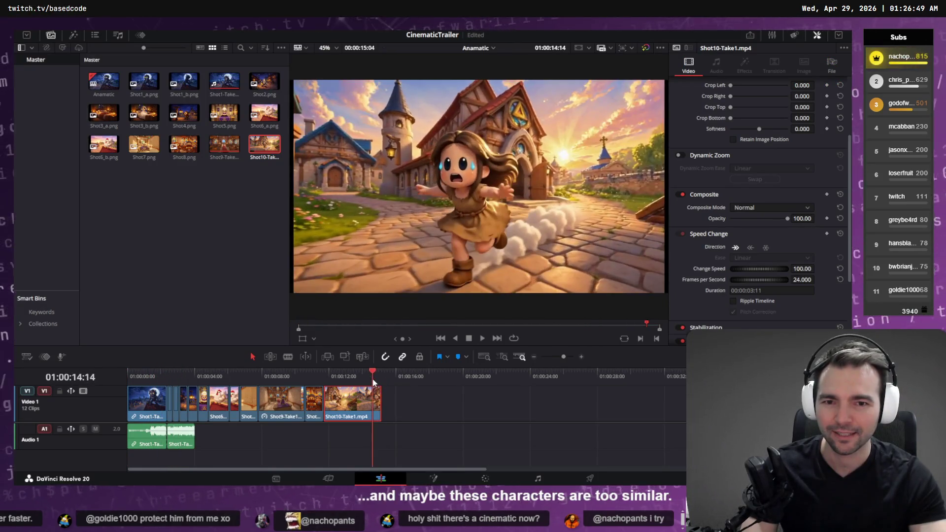
mouse_move(180, 378)
mouse_down()
mouse_move(170, 379)
mouse_move(362, 379)
mouse_move(329, 391)
mouse_move(347, 389)
mouse_move(156, 386)
mouse_move(349, 370)
mouse_move(344, 365)
mouse_up()
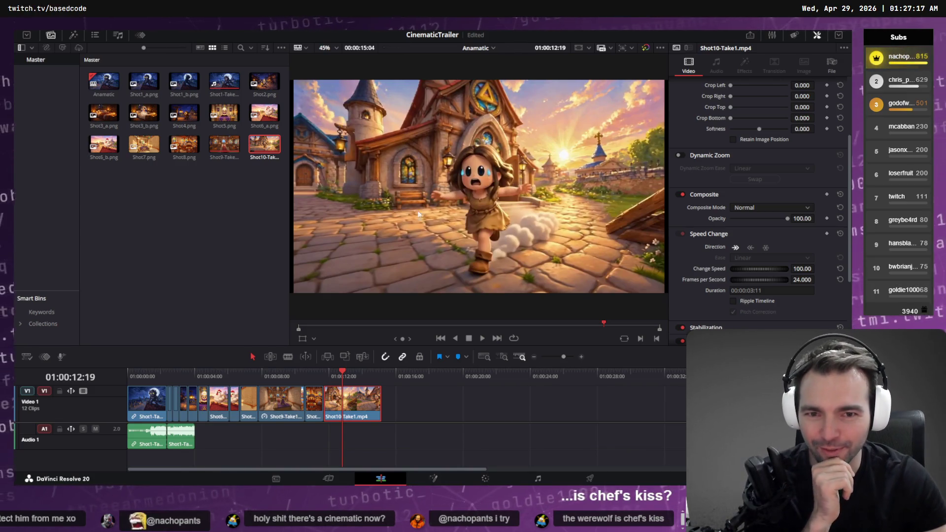
mouse_move(342, 373)
mouse_down()
mouse_move(131, 373)
mouse_move(189, 389)
mouse_move(168, 391)
mouse_up()
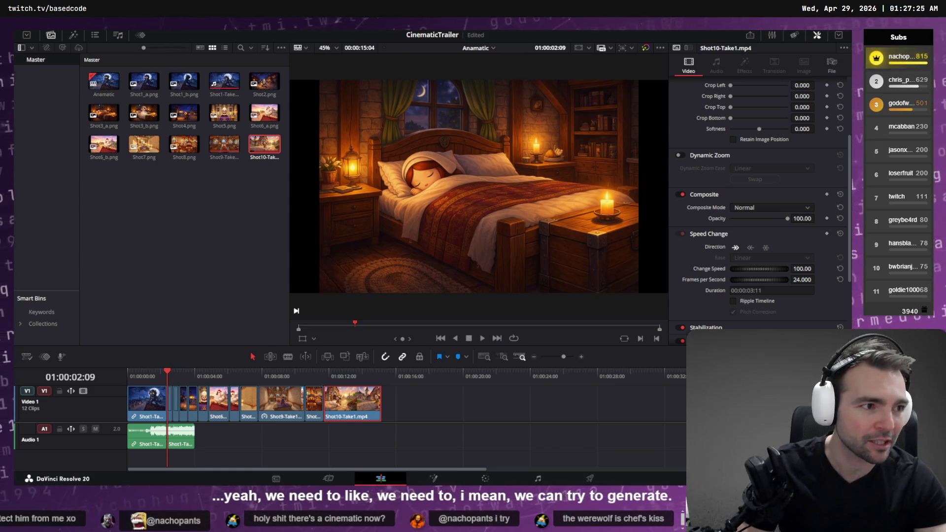
- Go to Higgsfield in the browser and reload a fresh Create Video form
key(alt+Tab)
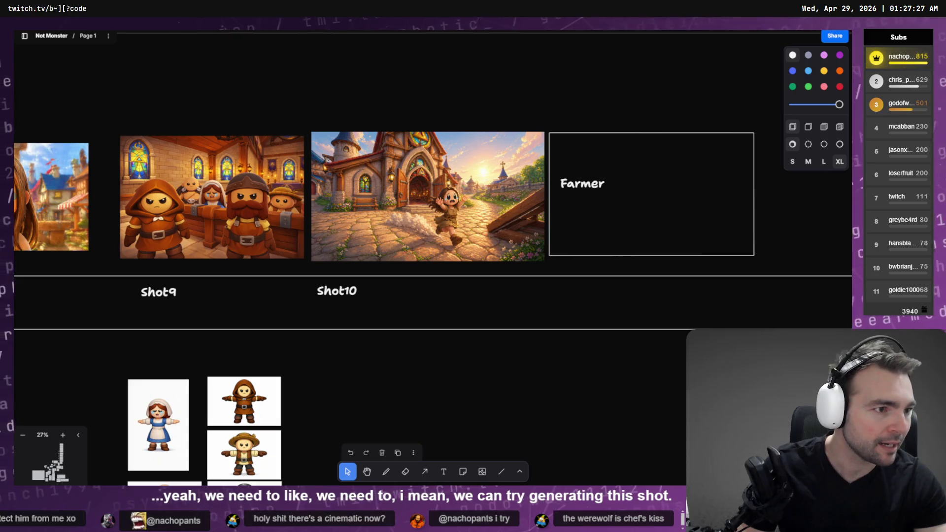
key(alt+Tab)
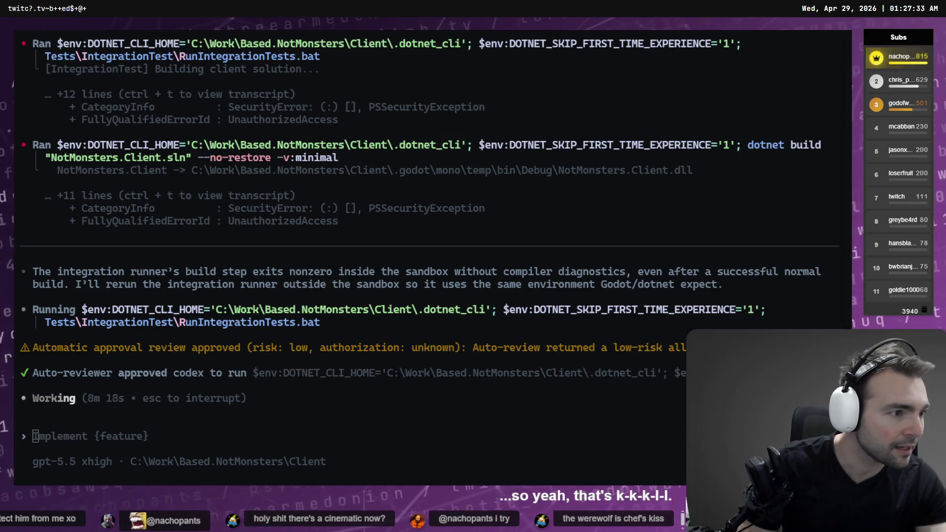
key(alt+Tab)
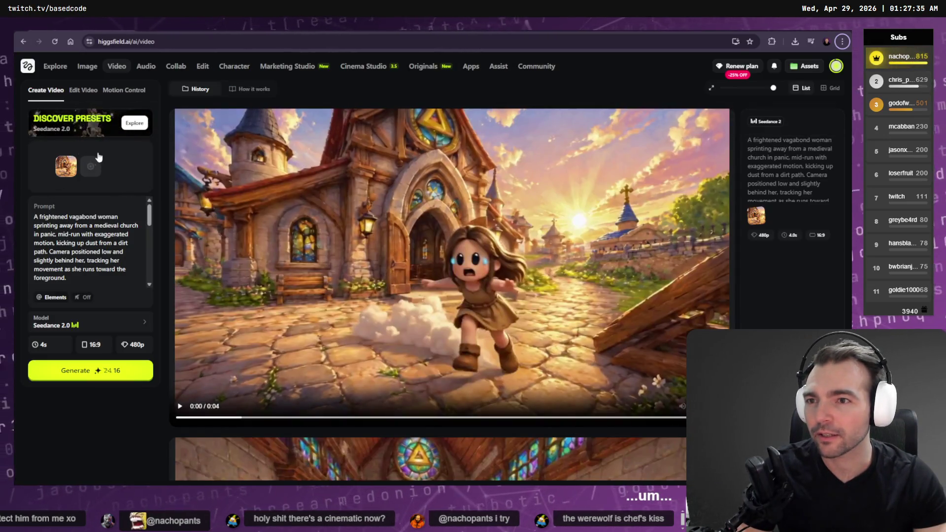
click(117, 66)
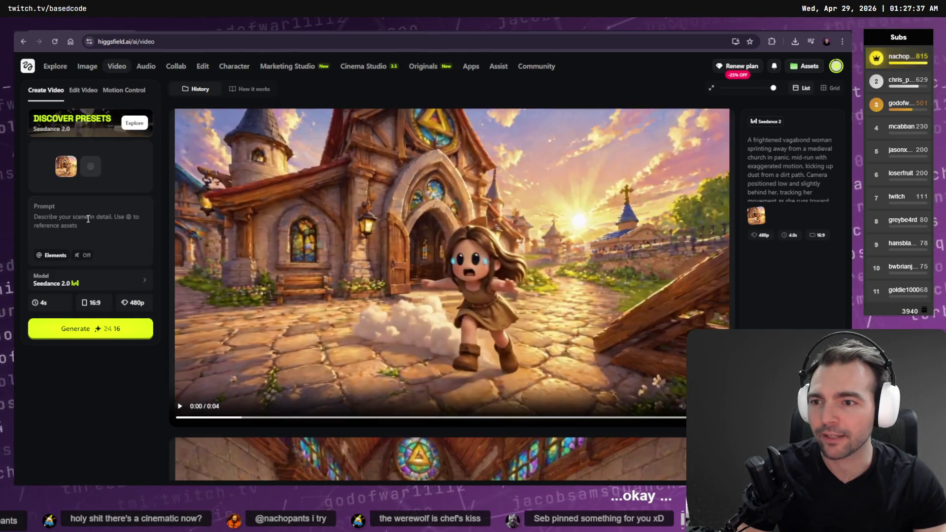
- Remove the old reference image and open the Upload media file picker on Downloads
mouse_move(70, 173)
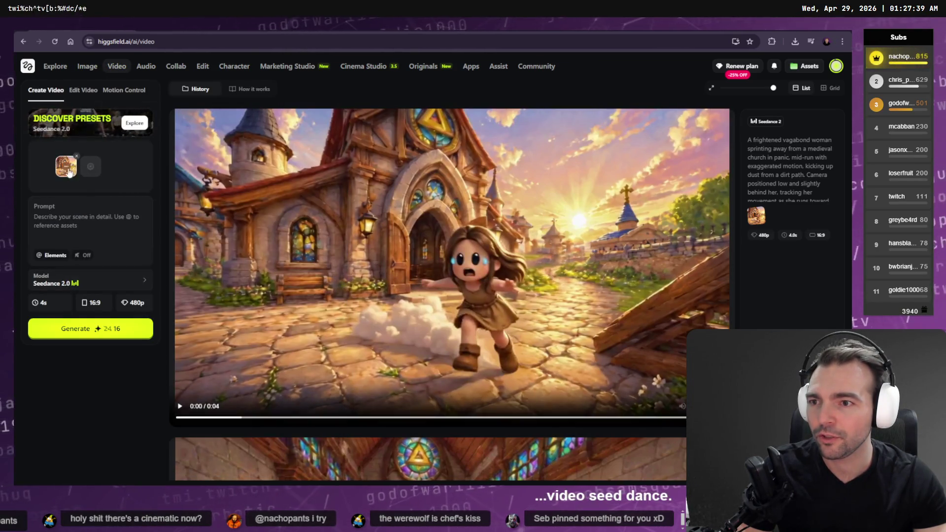
click(77, 155)
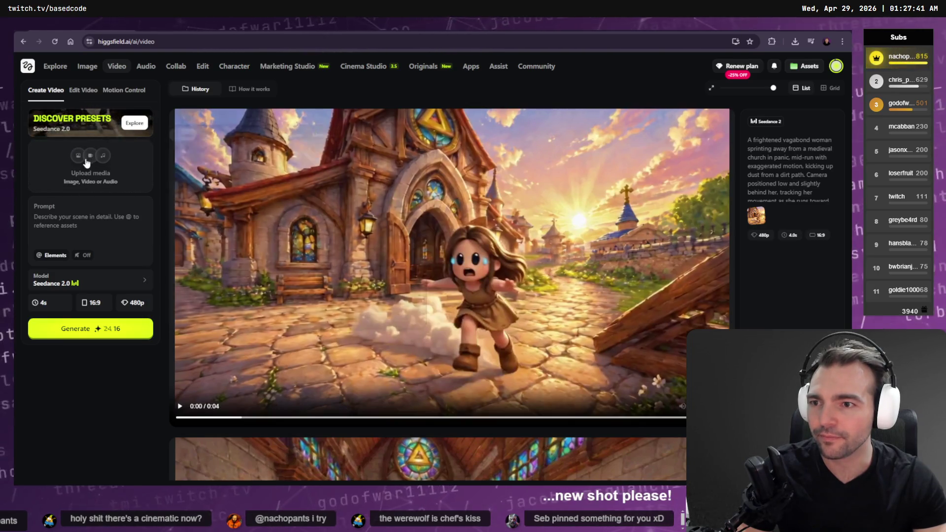
click(86, 163)
click(191, 189)
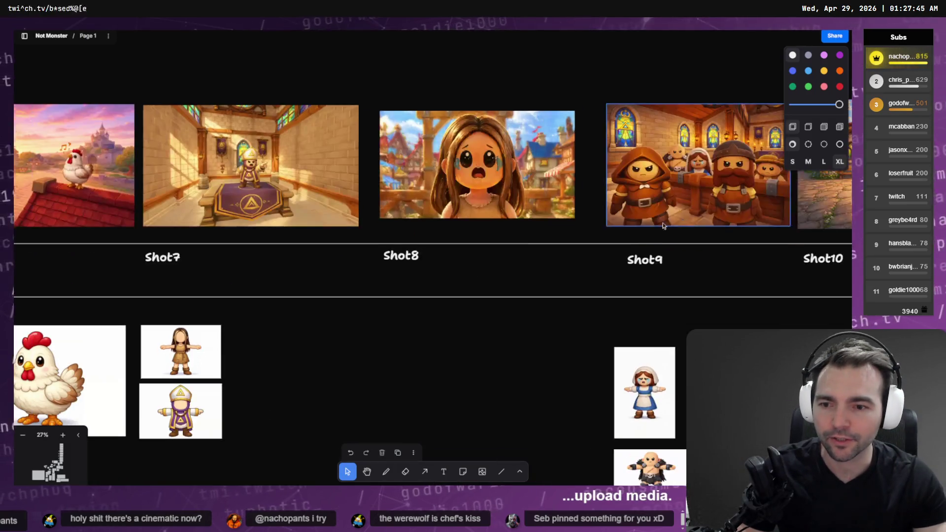
- Select the sleeping-girl bedroom composite in tldraw and download it as tldrawFile (20).png
scroll(663, 225, down, 3)
scroll(542, 221, left, 5)
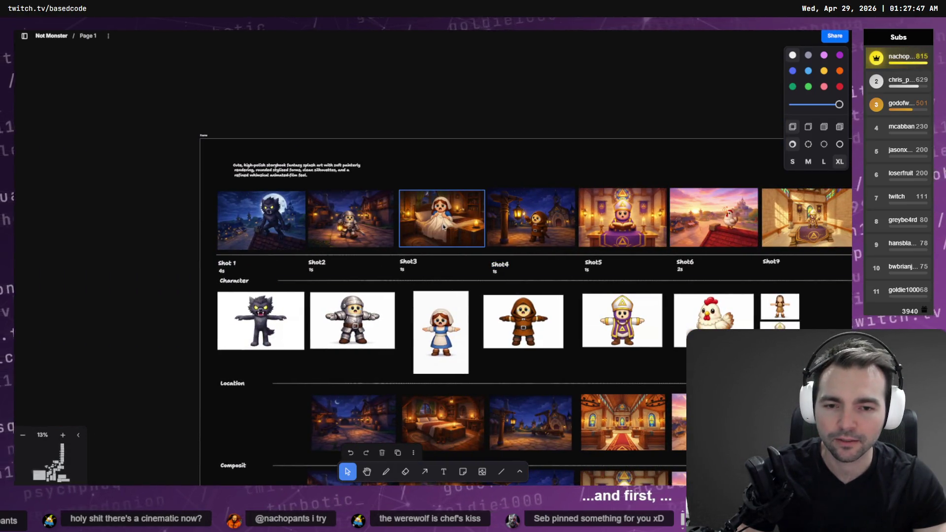
scroll(443, 226, down, 9)
scroll(469, 331, up, 2)
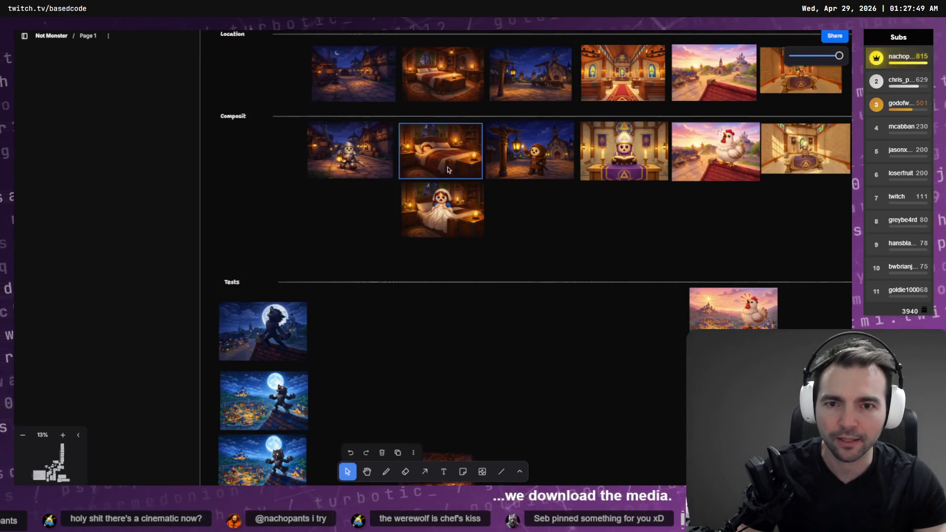
scroll(448, 169, up, 2)
click(449, 210)
right_click(450, 211)
key(Escape)
click(447, 257)
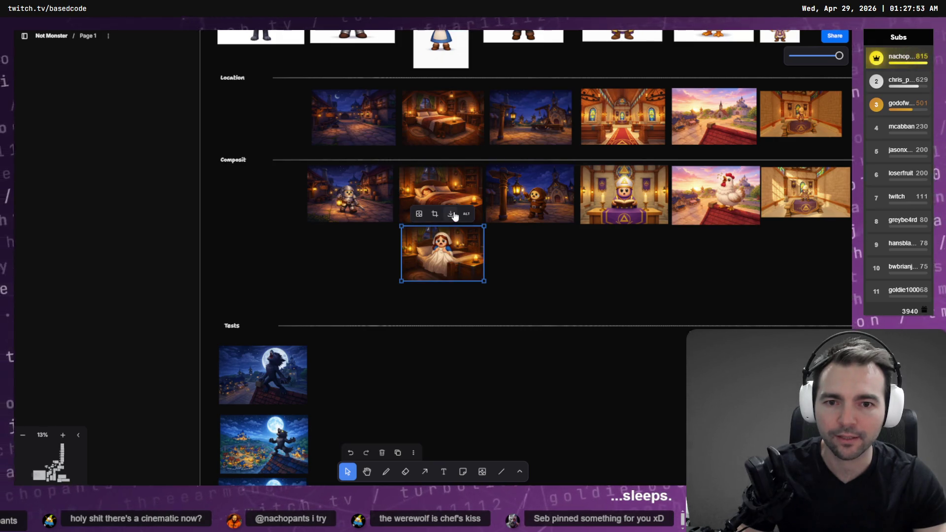
key(alt+Tab)
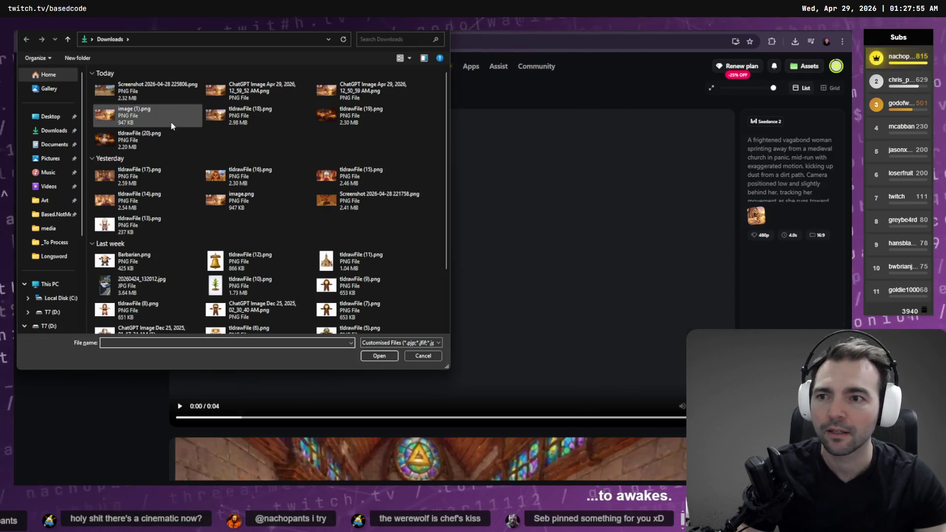
- Upload the first Downloads image and tldrawFile (20).png into Higgsfield's media library
double_click(327, 118)
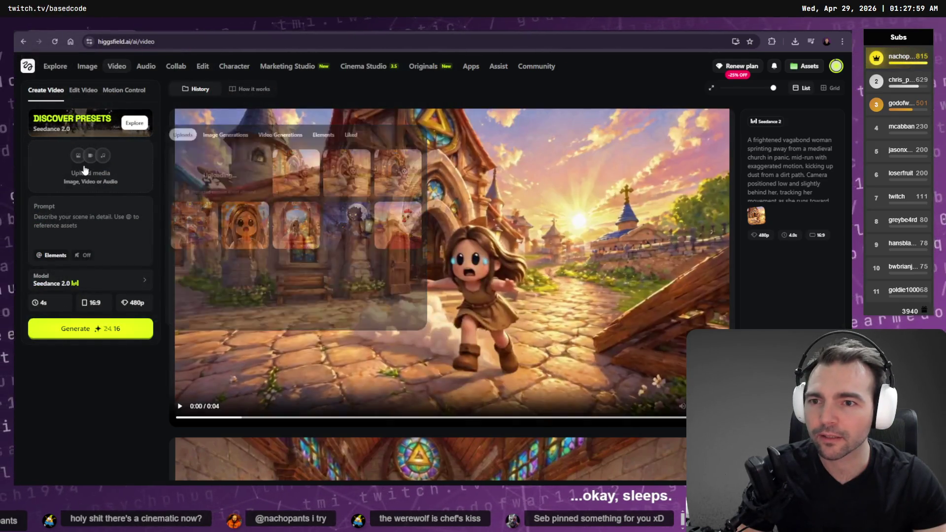
click(104, 168)
click(245, 174)
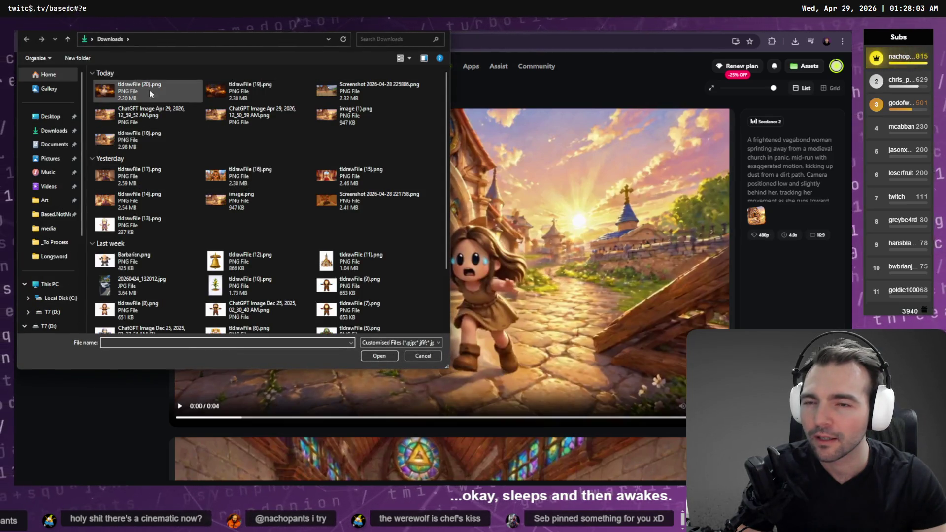
double_click(102, 91)
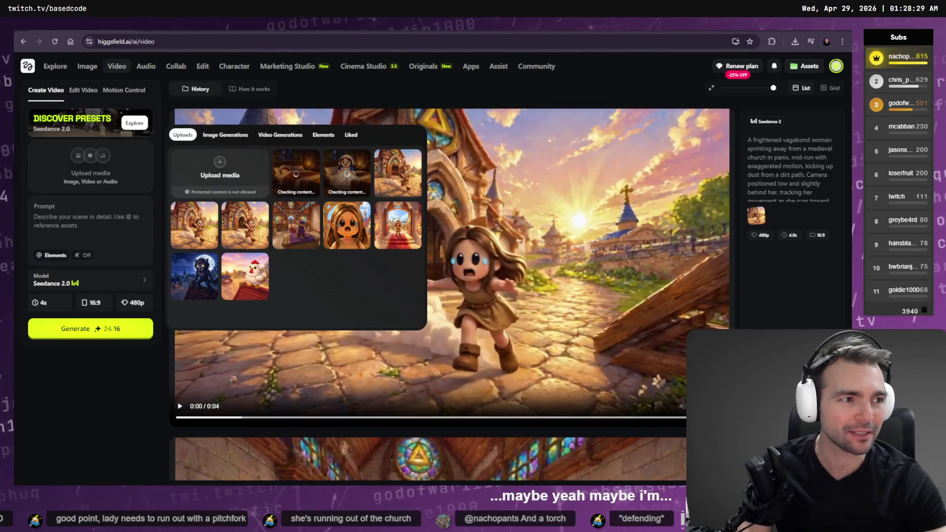
key(alt+Tab)
- Pan across the Shot7–Shot10 frames and zoom to fit the church interior image
scroll(493, 298, right, 5)
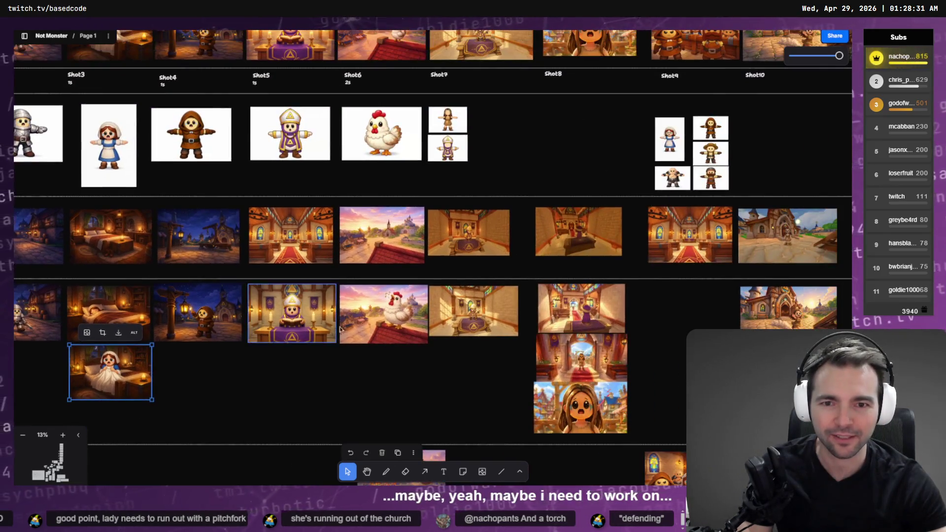
scroll(395, 320, right, 3)
scroll(375, 247, up, 5)
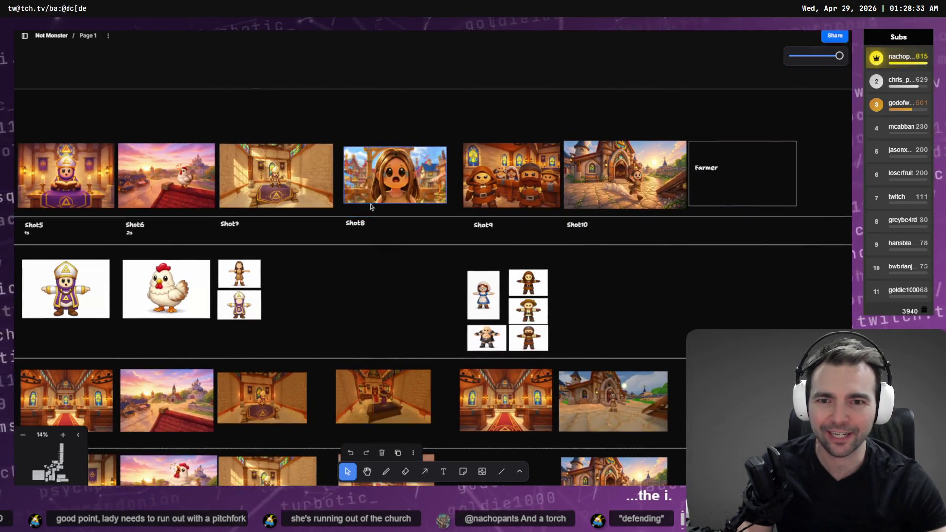
scroll(367, 208, up, 10)
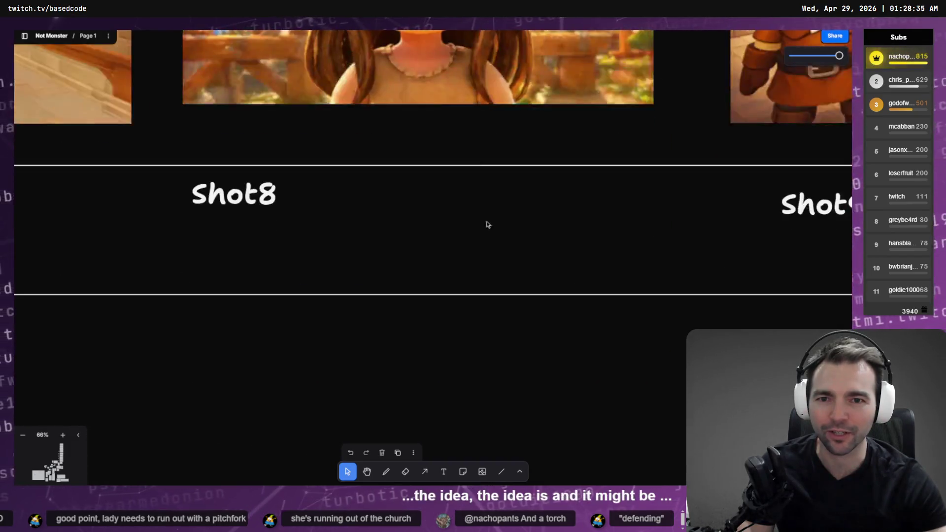
scroll(486, 213, down, 10)
scroll(518, 298, down, 5)
scroll(461, 105, up, 5)
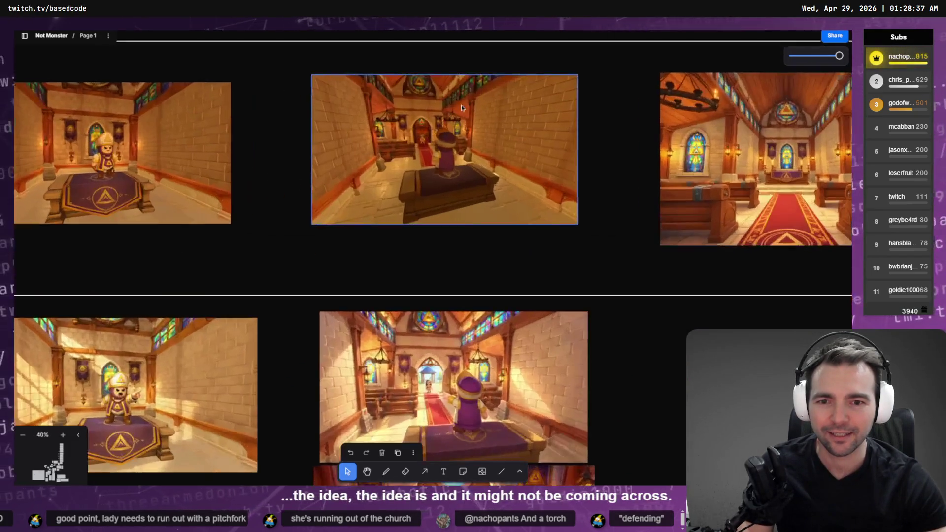
scroll(452, 114, up, 5)
scroll(517, 147, left, 5)
scroll(586, 179, down, 5)
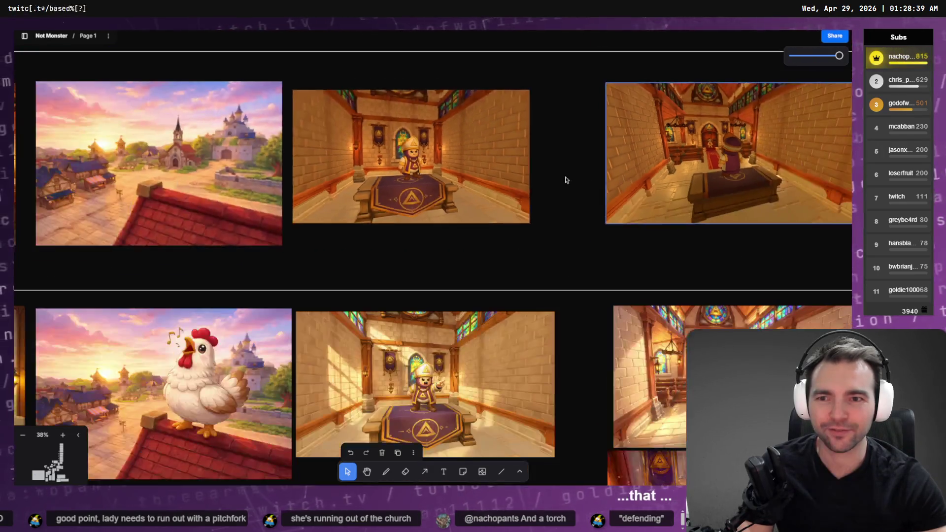
scroll(586, 179, up, 5)
scroll(509, 234, down, 5)
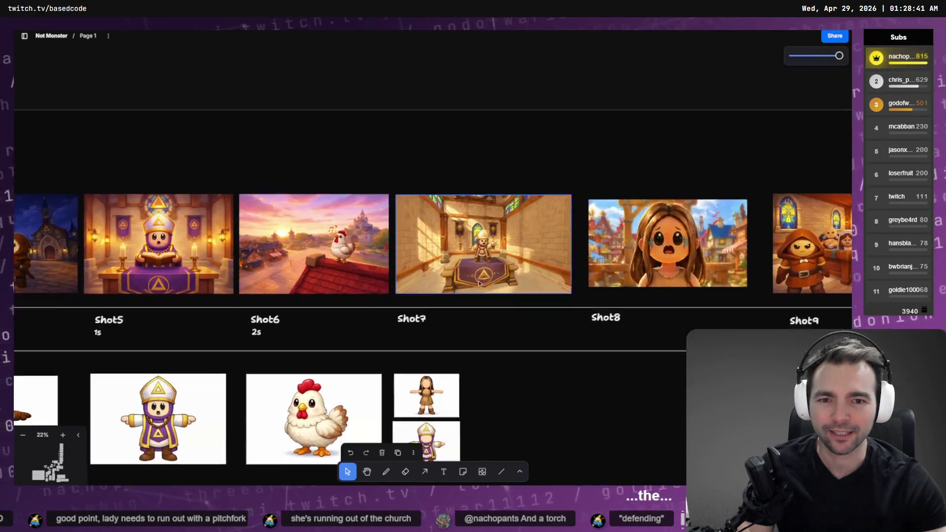
scroll(477, 290, up, 5)
scroll(524, 198, right, 5)
scroll(680, 266, up, 2)
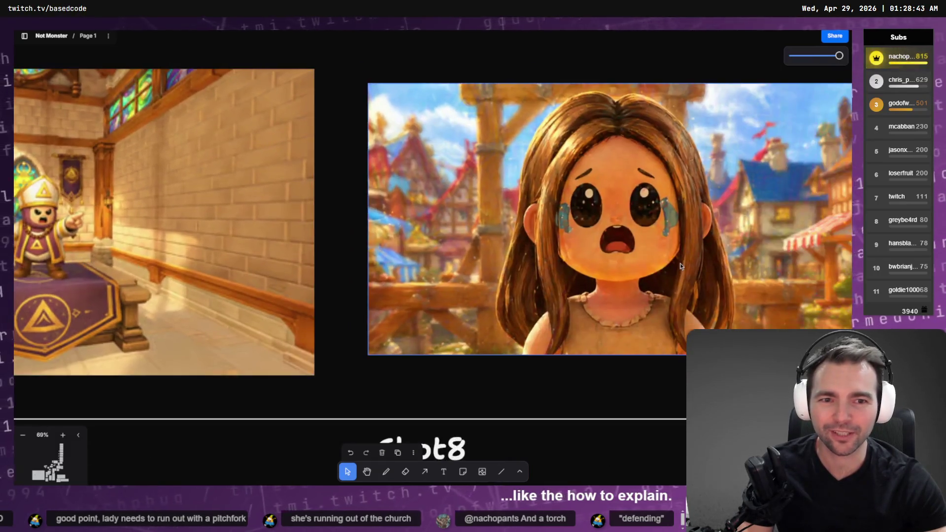
scroll(680, 266, down, 3)
scroll(614, 127, down, 5)
scroll(615, 127, down, 5)
scroll(581, 197, down, 3)
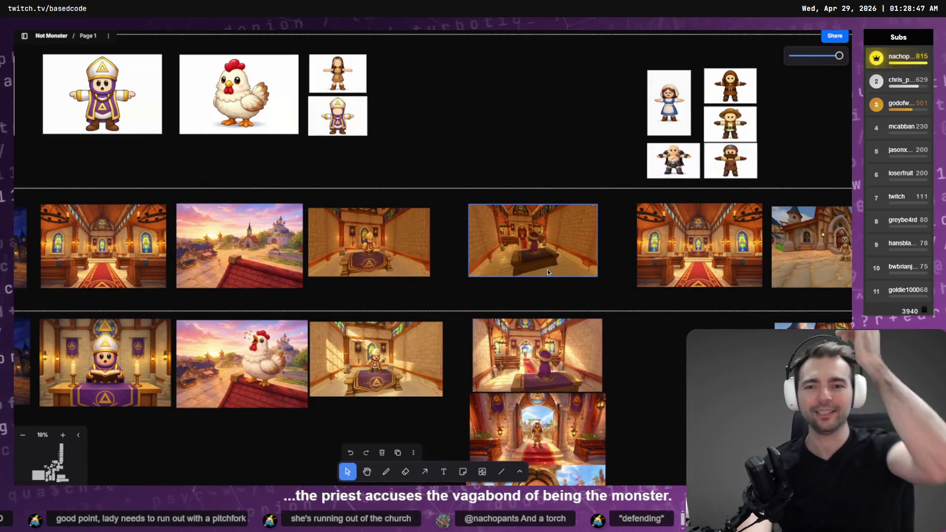
click(390, 393)
key(shift+2)
scroll(387, 289, down, 5)
scroll(386, 380, down, 5)
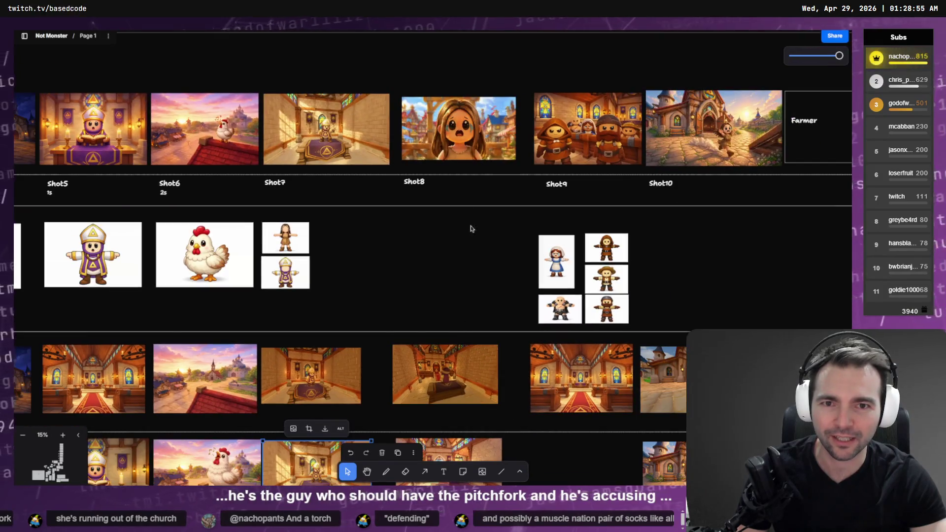
scroll(472, 244, up, 3)
- Zoom to fit the Shot8 image and look over the neighbouring church reference frames
click(475, 101)
key(shift+2)
scroll(481, 186, down, 5)
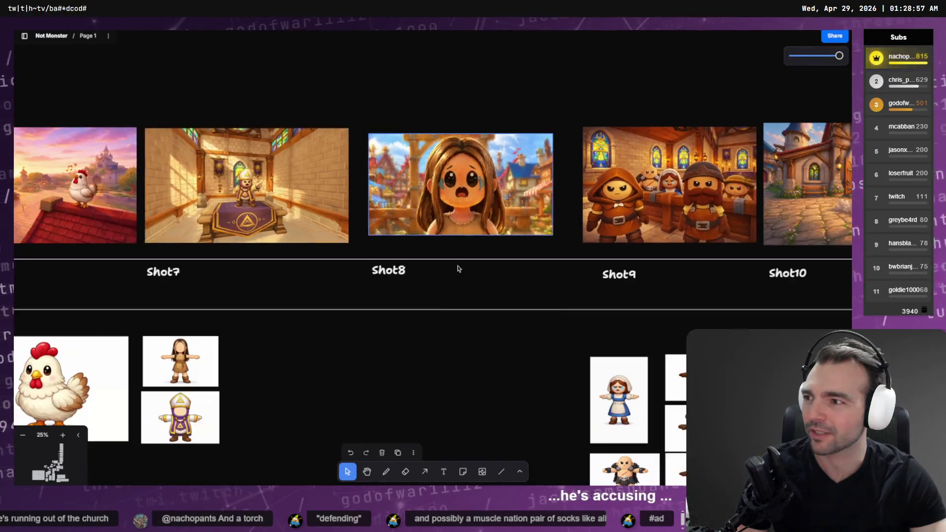
scroll(461, 259, left, 3)
scroll(461, 259, down, 8)
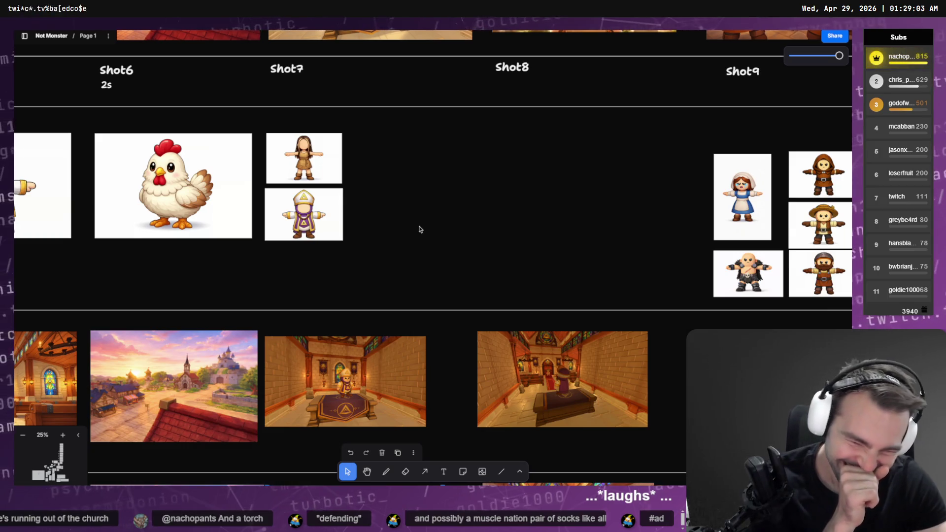
scroll(530, 209, up, 9)
scroll(530, 209, right, 3)
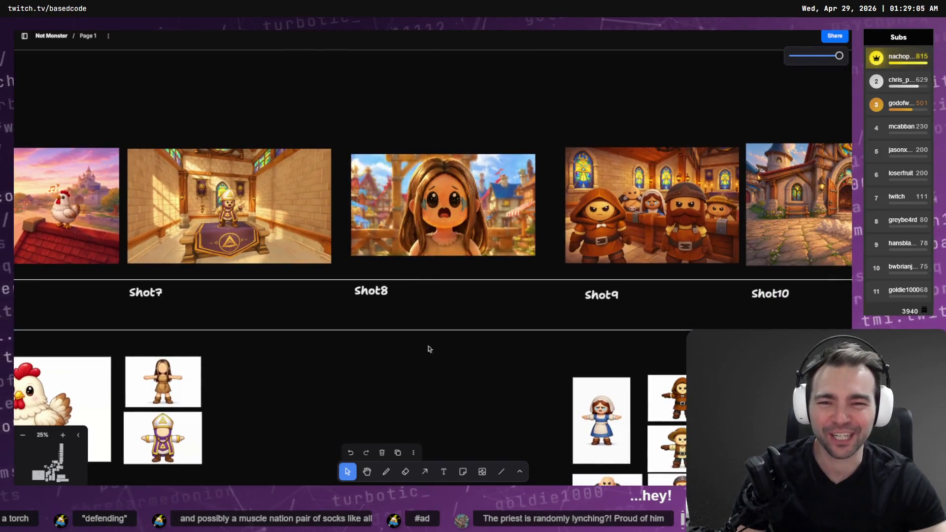
scroll(401, 199, down, 5)
scroll(401, 198, down, 3)
- Zoom to the girl-at-the-door image, then download the church-entrance storyboard image
scroll(401, 198, down, 5)
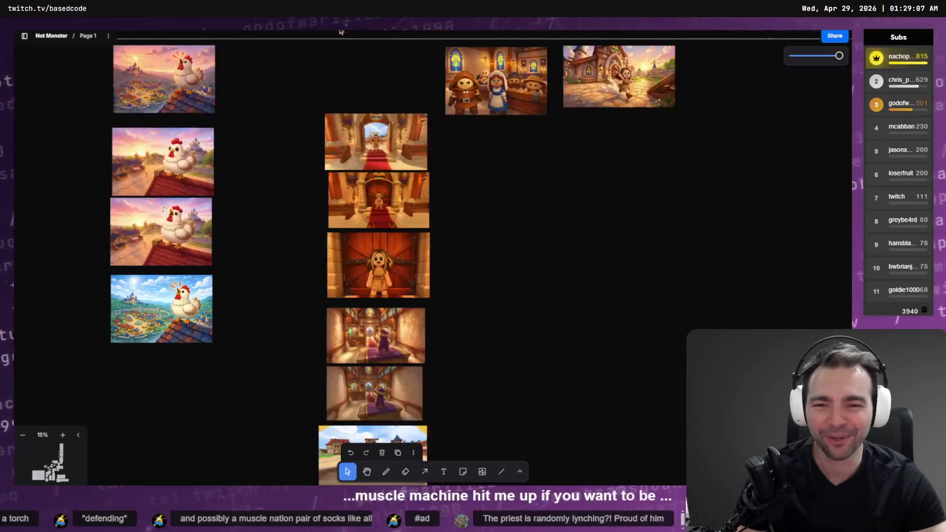
click(382, 204)
key(shift+2)
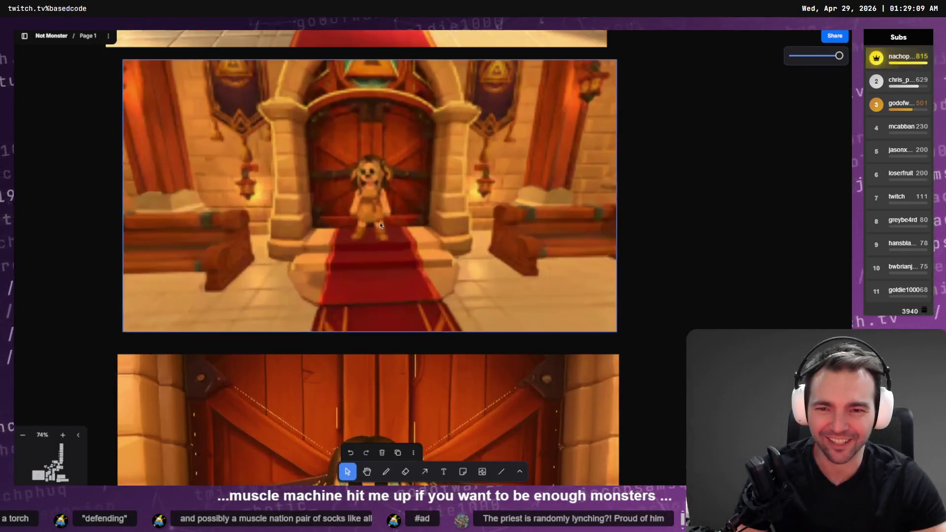
scroll(384, 216, up, 10)
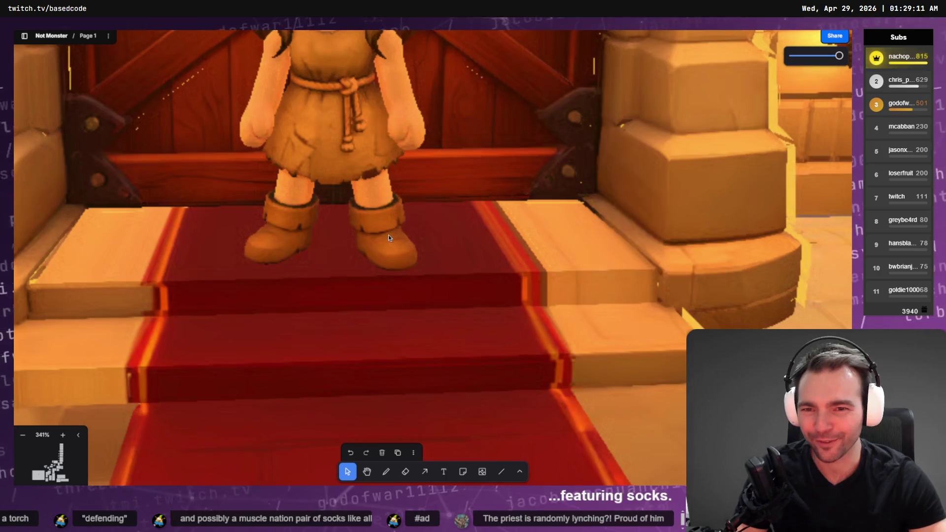
scroll(395, 229, down, 15)
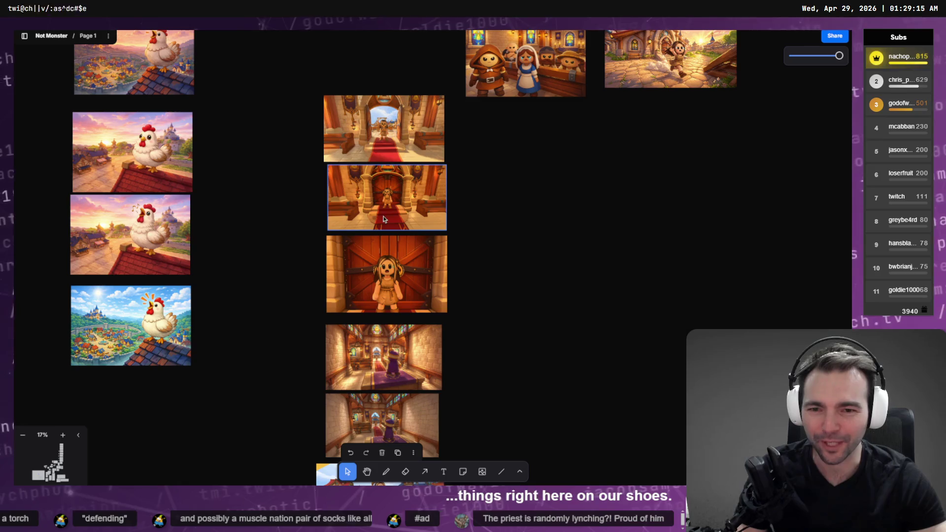
click(384, 123)
scroll(388, 117, up, 6)
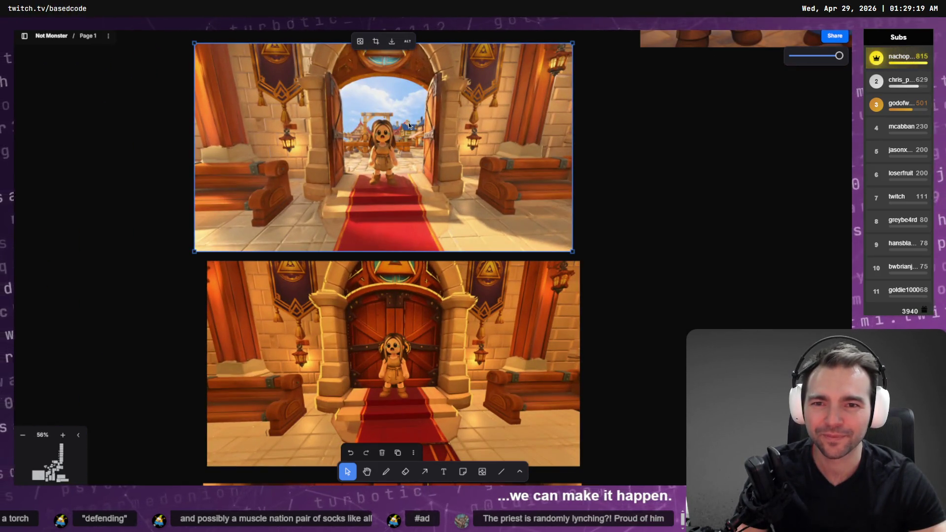
click(393, 44)
- Inspect the girl-at-the-door close-up and church altar interiors, then switch to Higgsfield
scroll(410, 135, down, 3)
scroll(424, 166, down, 5)
click(424, 166)
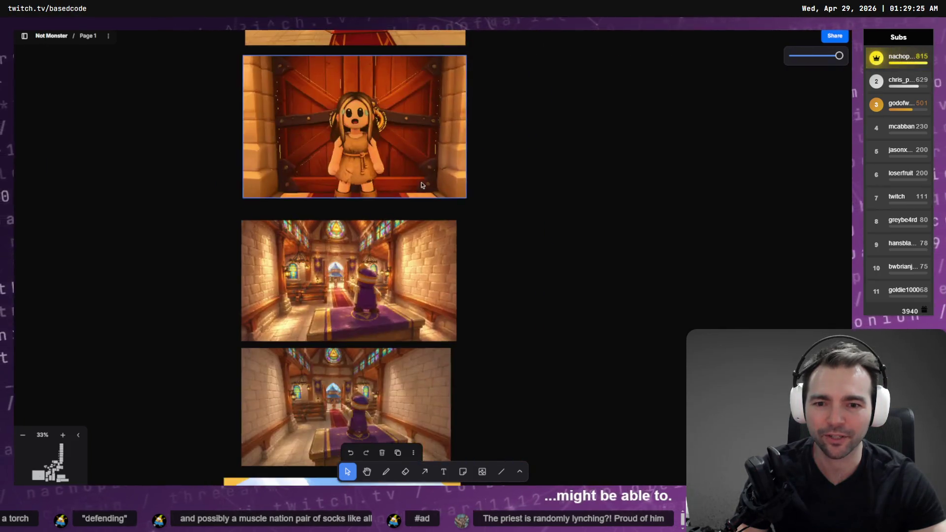
scroll(423, 165, down, 5)
click(404, 177)
scroll(409, 170, up, 5)
scroll(409, 171, up, 1)
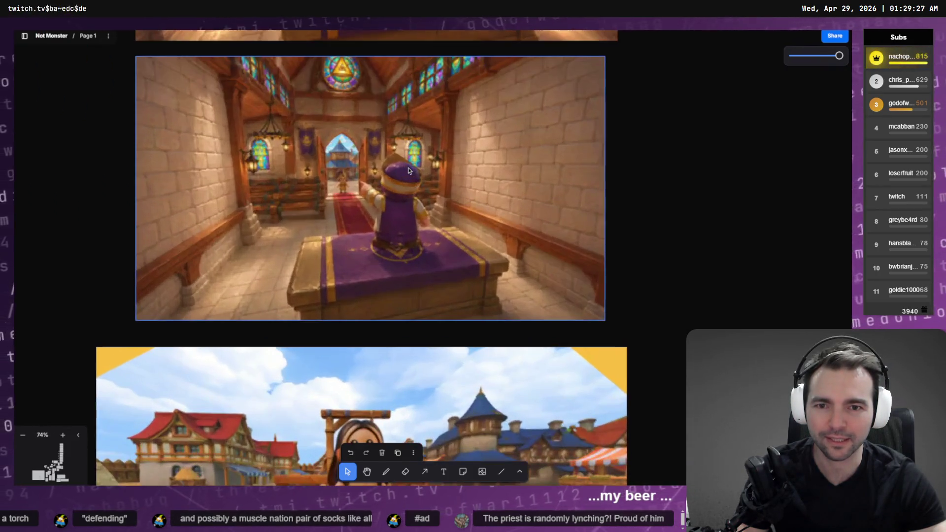
scroll(395, 154, down, 1)
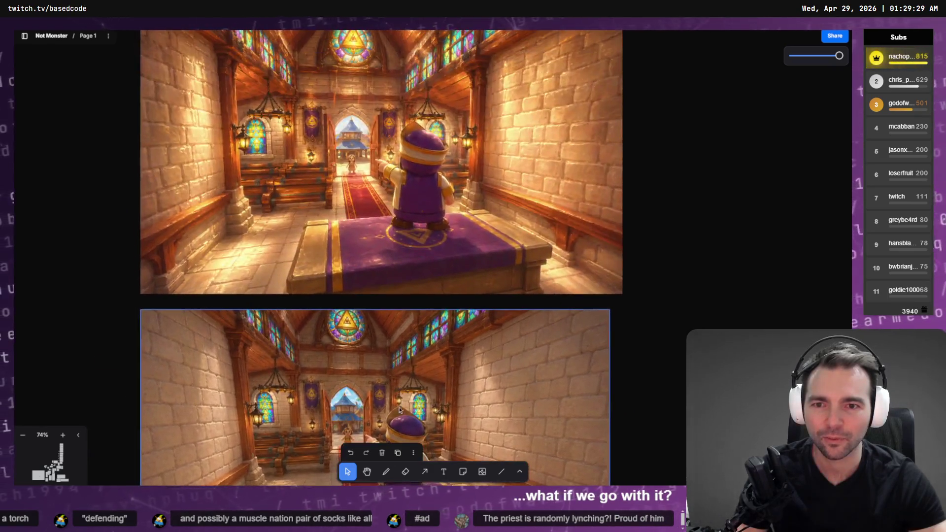
scroll(401, 199, down, 6)
scroll(400, 198, up, 5)
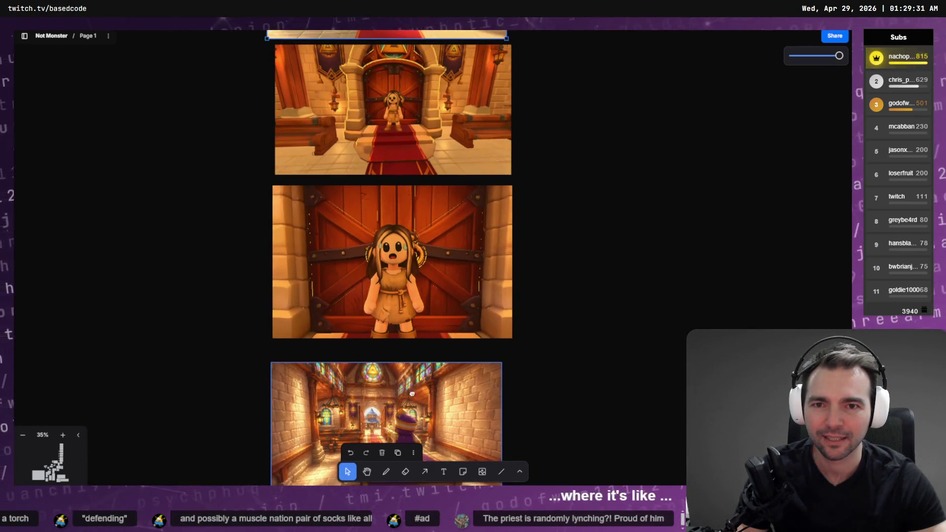
scroll(411, 400, down, 7)
scroll(410, 175, up, 1)
scroll(410, 175, up, 6)
scroll(398, 354, down, 6)
scroll(385, 240, down, 5)
scroll(386, 241, up, 3)
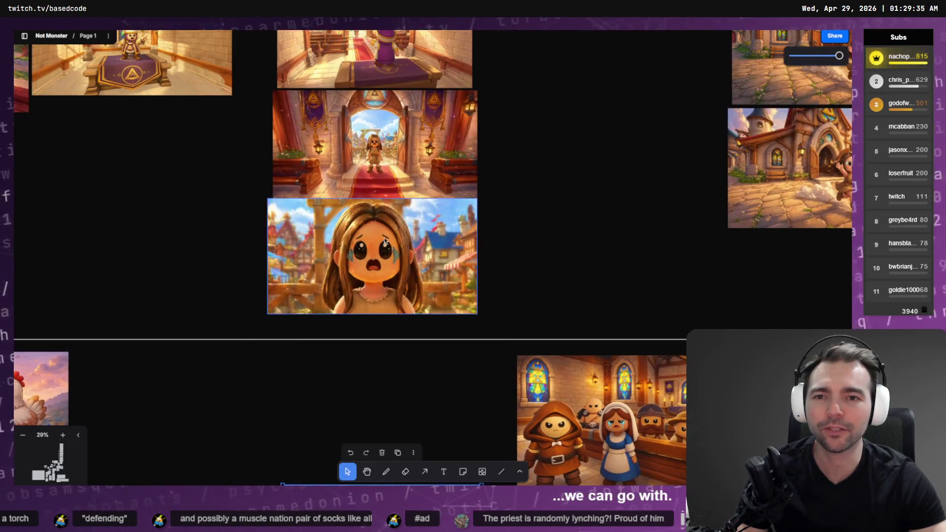
scroll(397, 335, up, 4)
scroll(397, 335, down, 3)
click(373, 174)
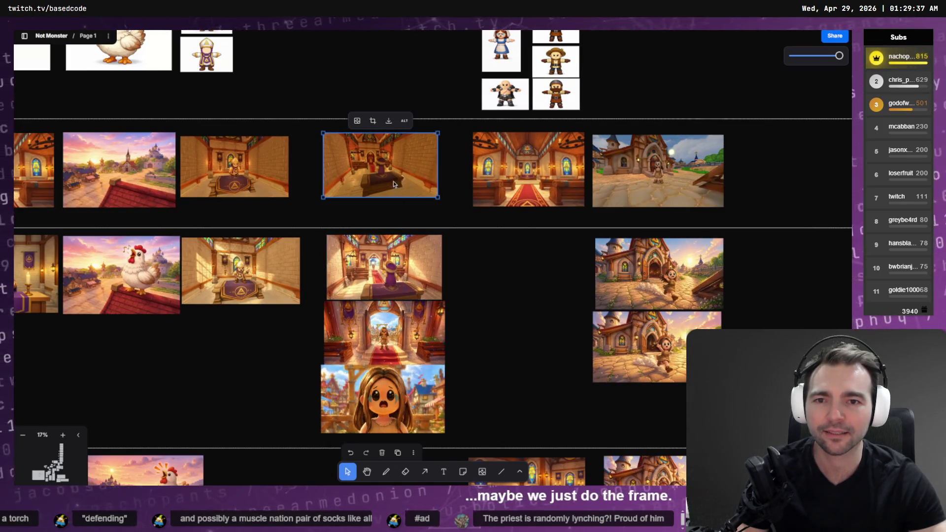
scroll(395, 184, up, 6)
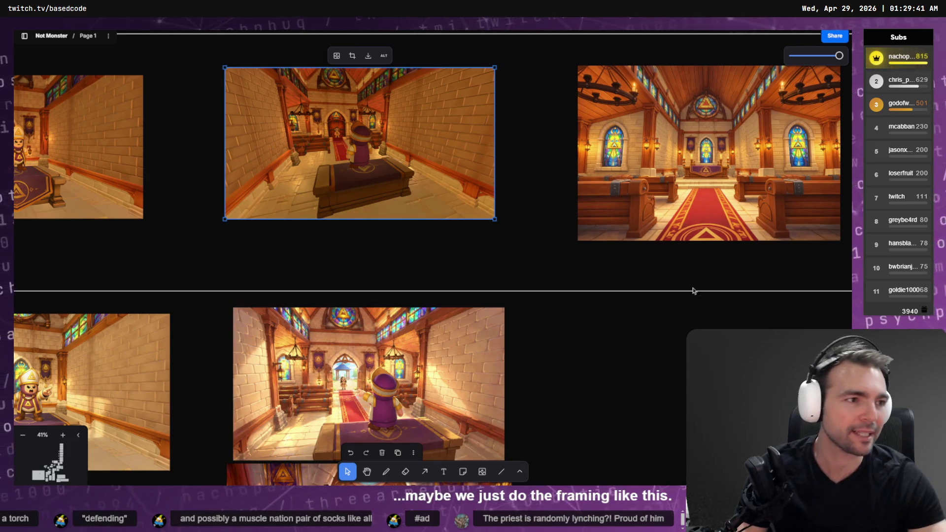
key(alt+Tab)
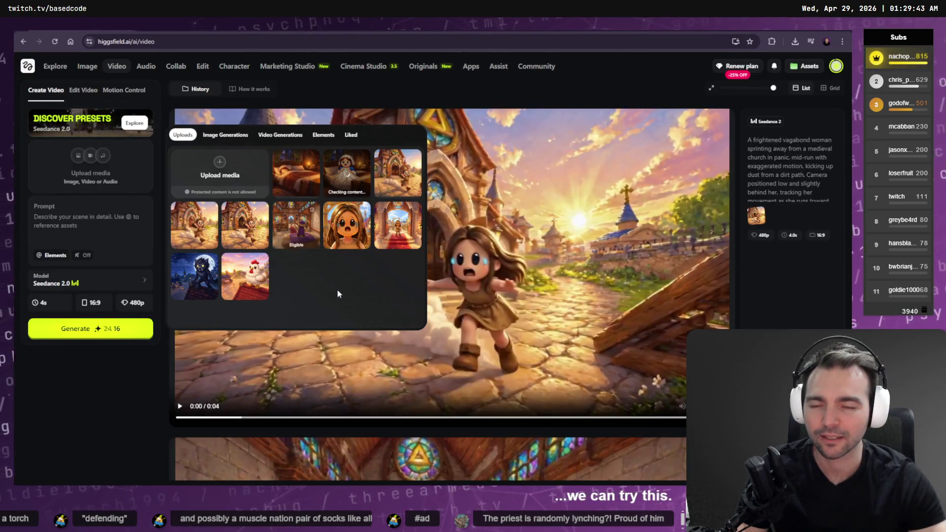
- Attach the bedroom image as reference media and replay the previous generated clip from the start
click(298, 184)
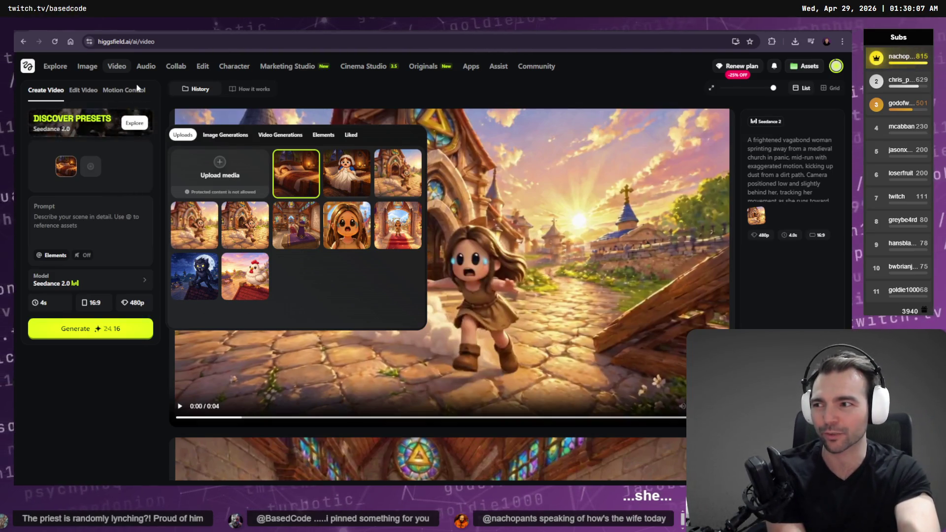
mouse_move(147, 69)
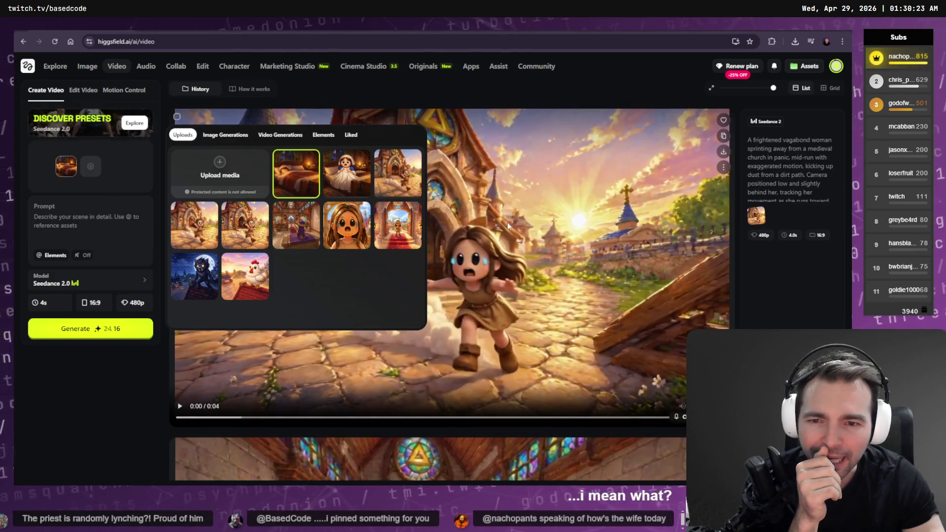
click(180, 406)
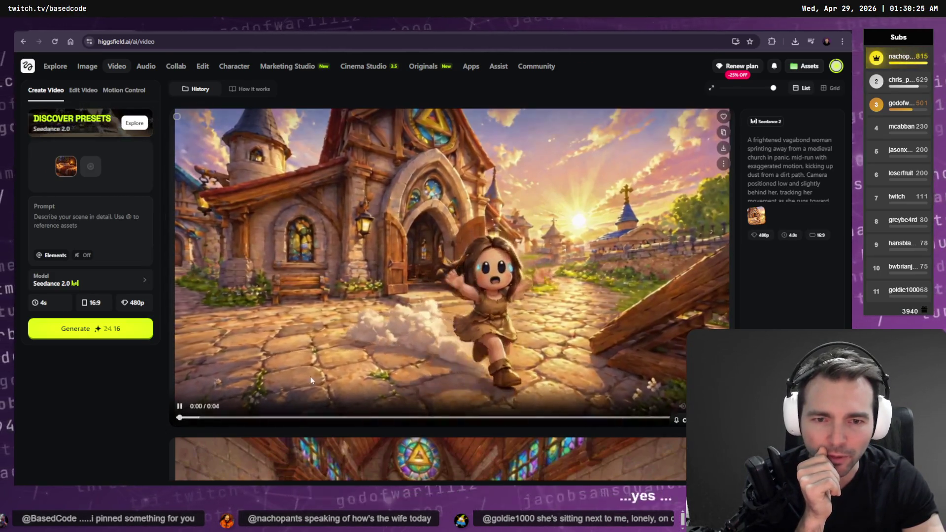
drag(191, 418, 162, 422)
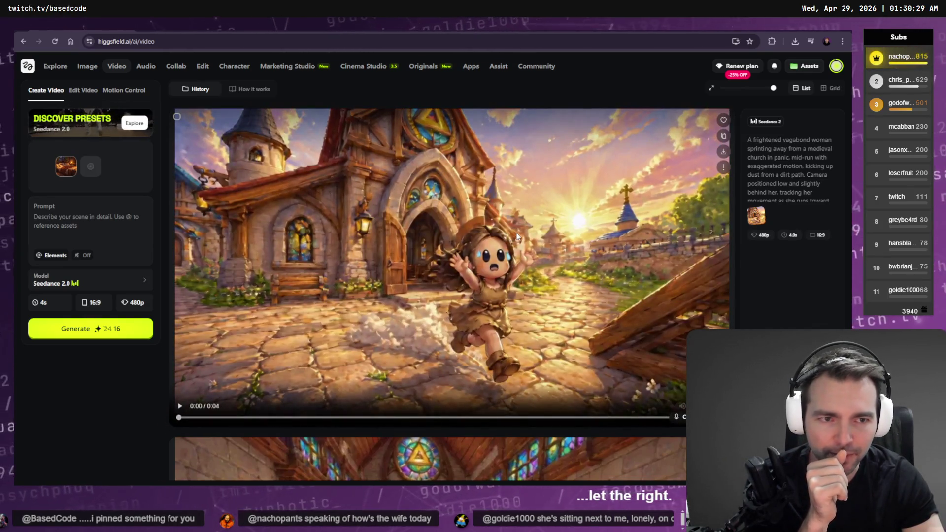
- Add a second uploaded frame as another reference image
click(90, 168)
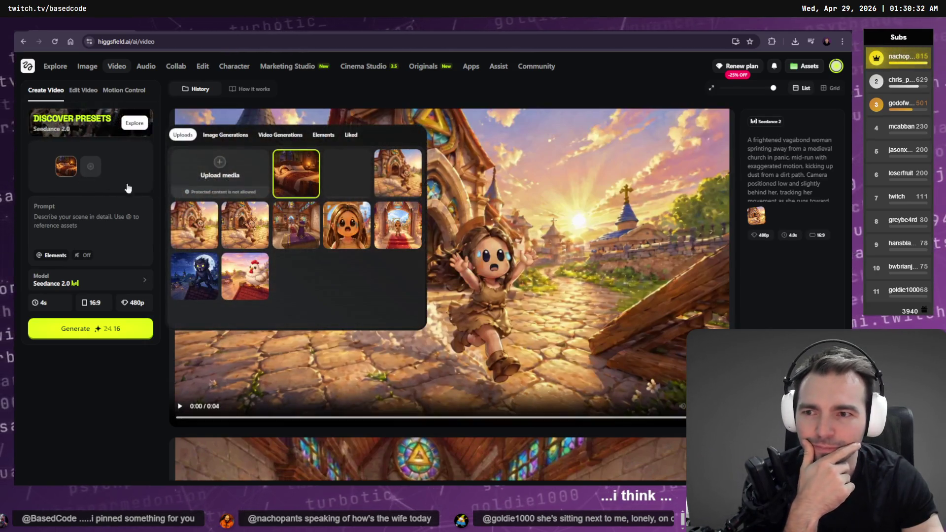
click(350, 185)
click(58, 217)
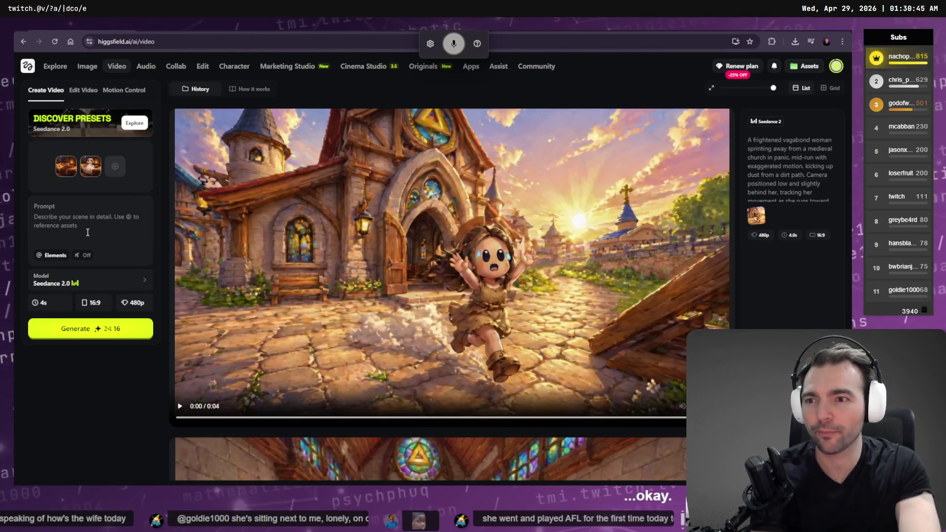
- Generate a 4s clip from the prompt 'the maiden sleeping in bed wakes up at night with a fright'
text(the maiden sleeping in bed)
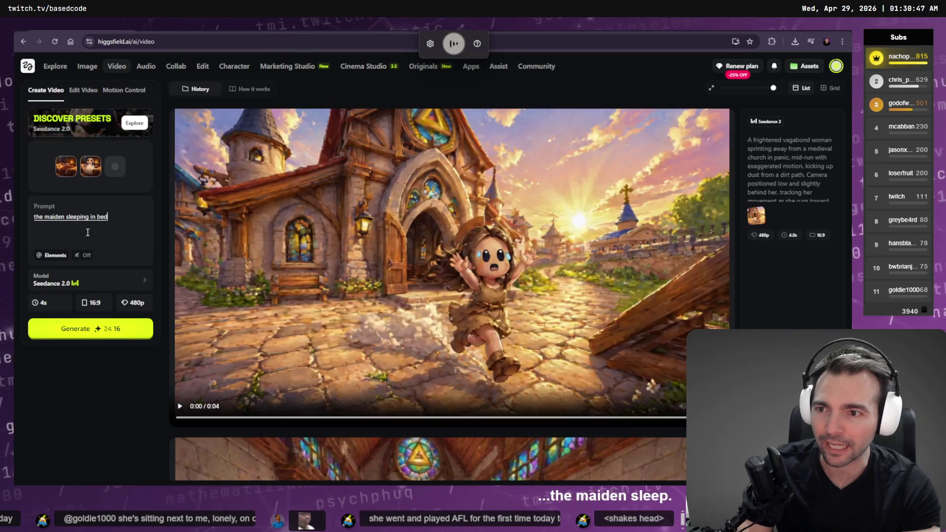
text( wakes up at night with a fright.)
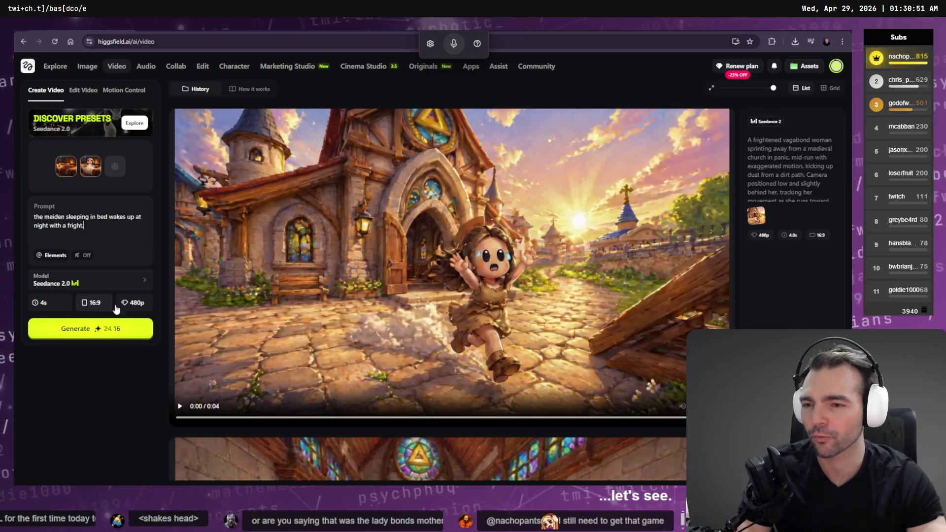
click(63, 303)
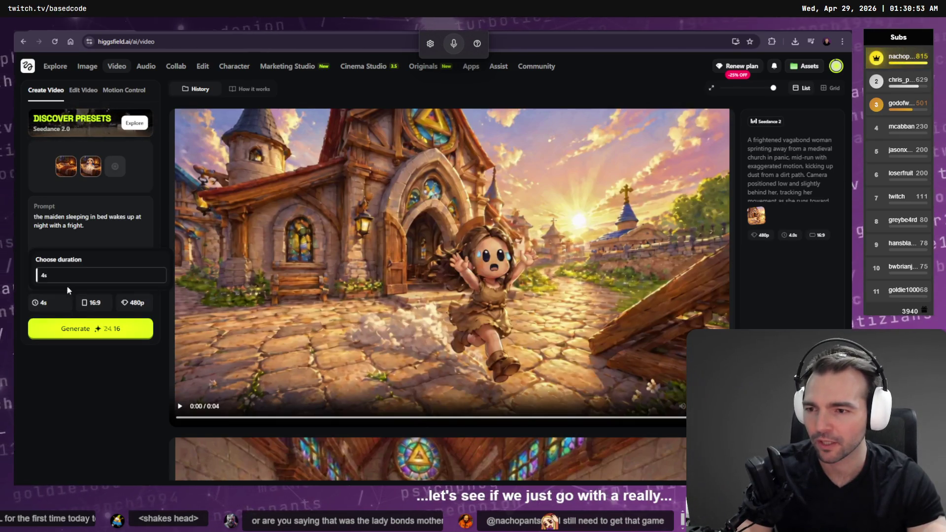
click(54, 321)
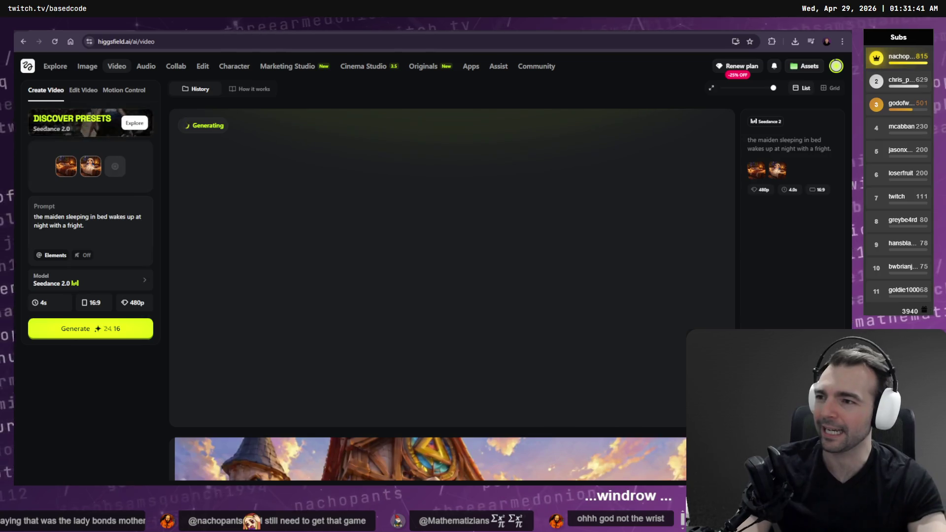
key(ctrl+t)
- Search the web for 'windrose' and open the Windrose Steam store page
text(windrose)
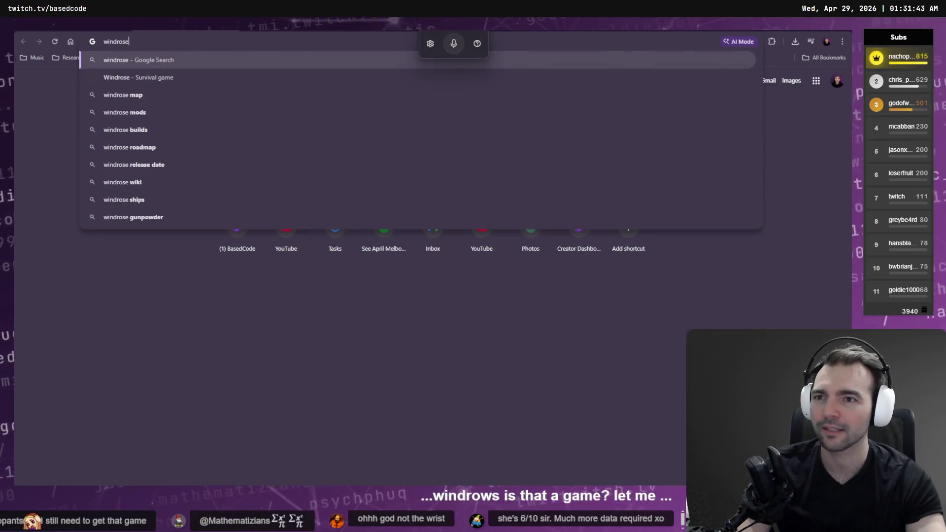
key(Return)
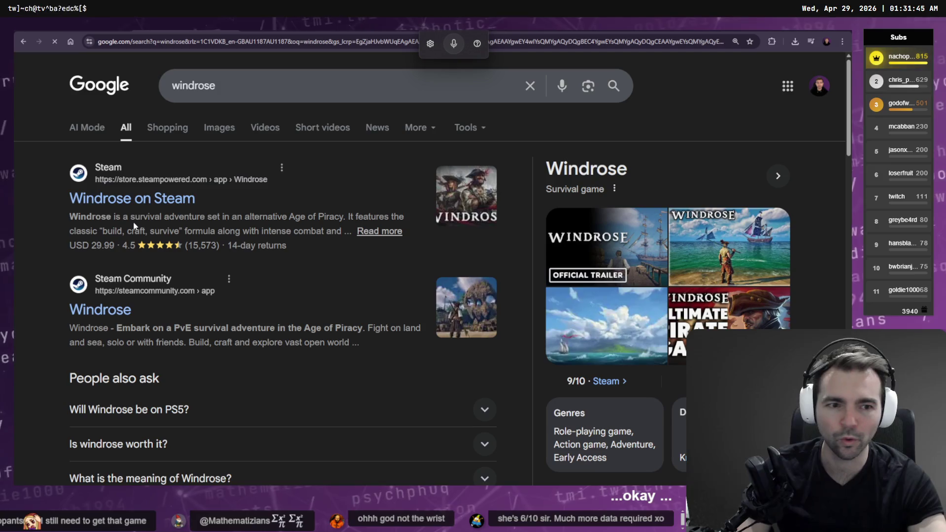
click(148, 199)
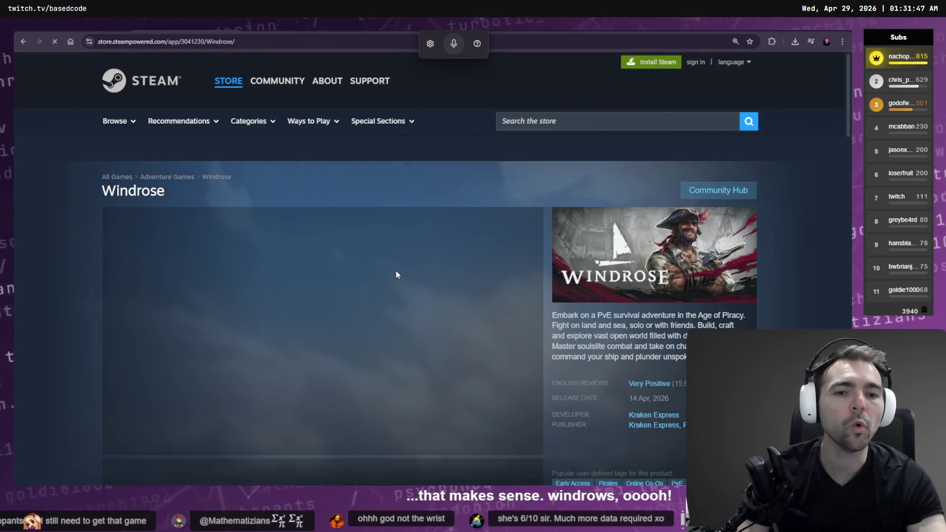
scroll(265, 336, down, 2)
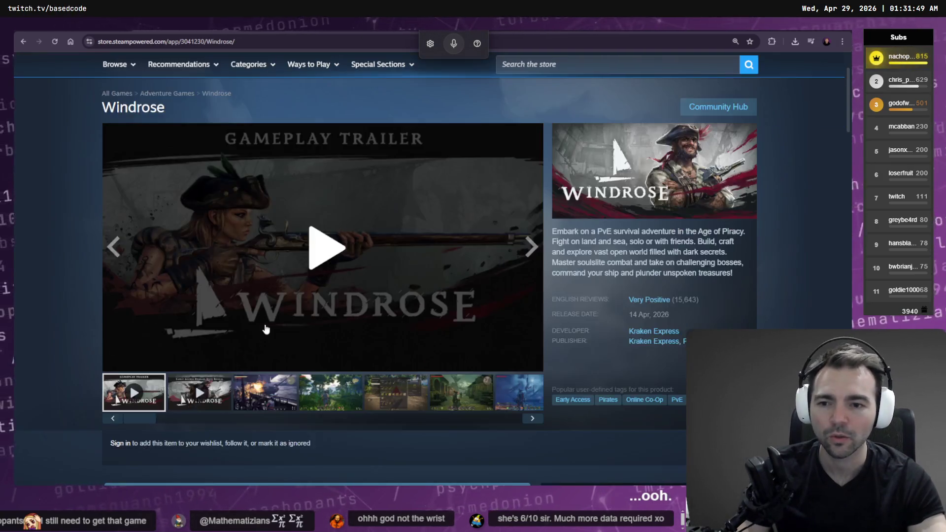
scroll(265, 336, down, 2)
- Browse the Windrose screenshot gallery: ship, forest, crafting, village and further shots
click(291, 317)
click(351, 314)
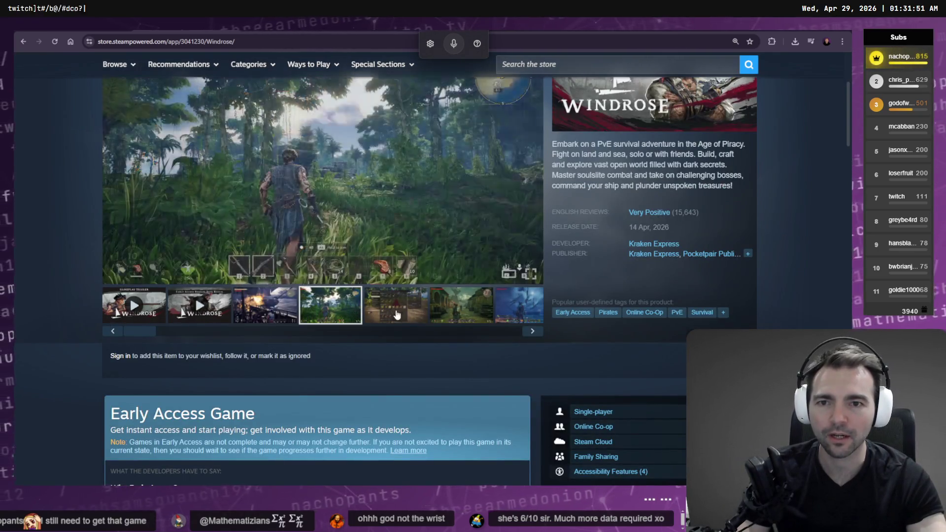
click(416, 304)
click(445, 306)
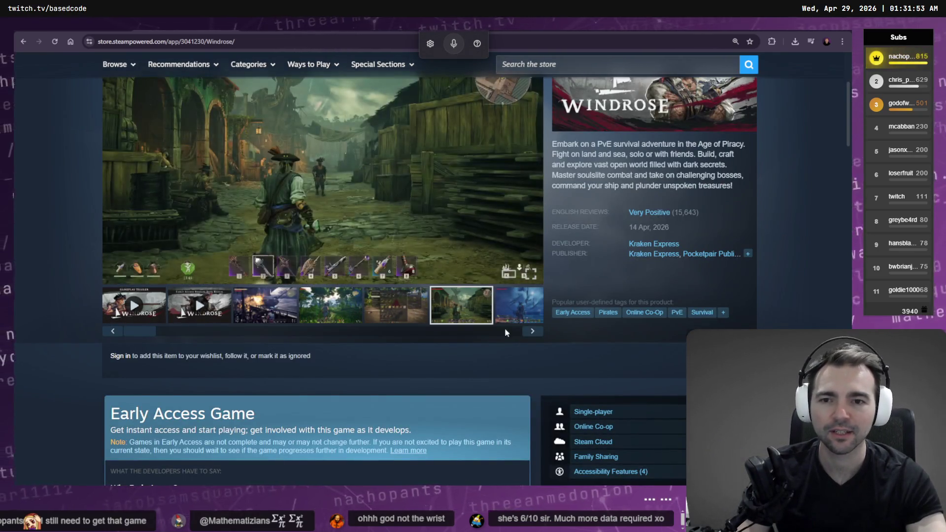
click(518, 332)
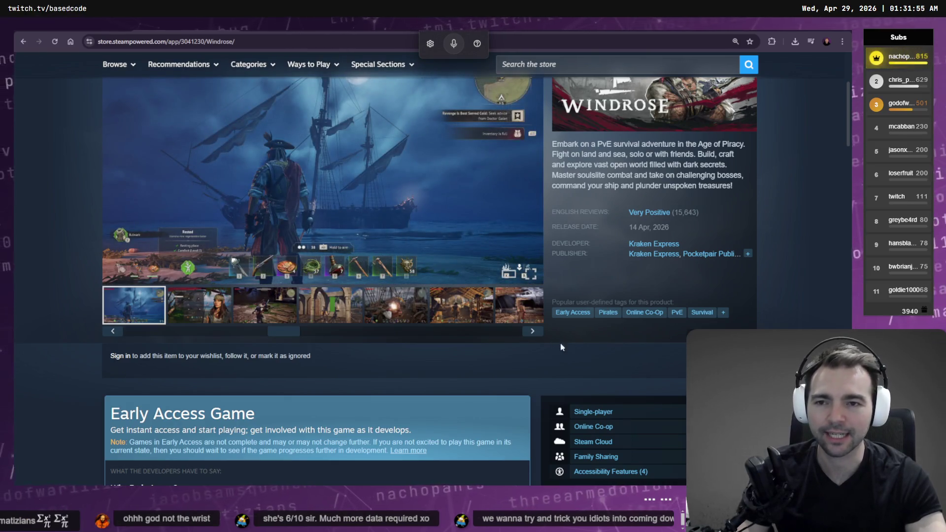
click(535, 334)
click(534, 334)
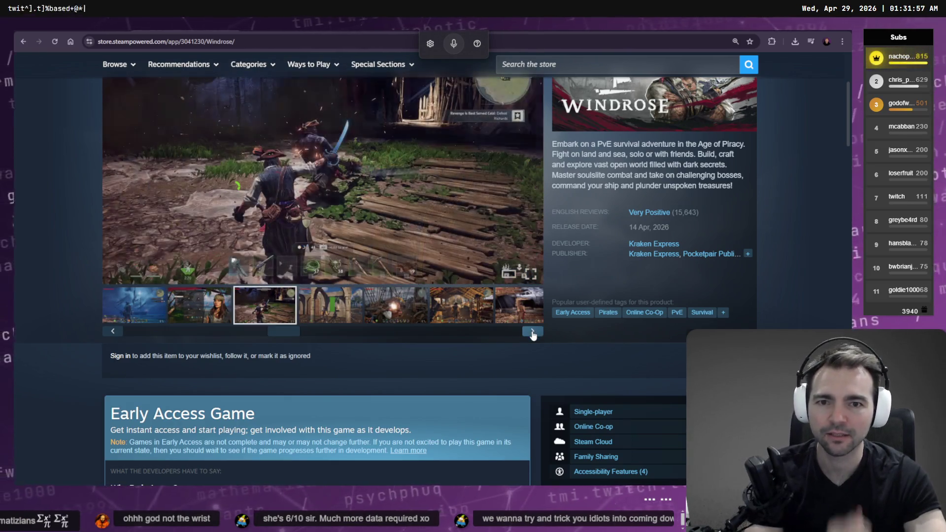
click(532, 335)
- Skim the PvE description, then return to the Higgsfield tab and the Not Monster whiteboard
double_click(612, 145)
click(620, 161)
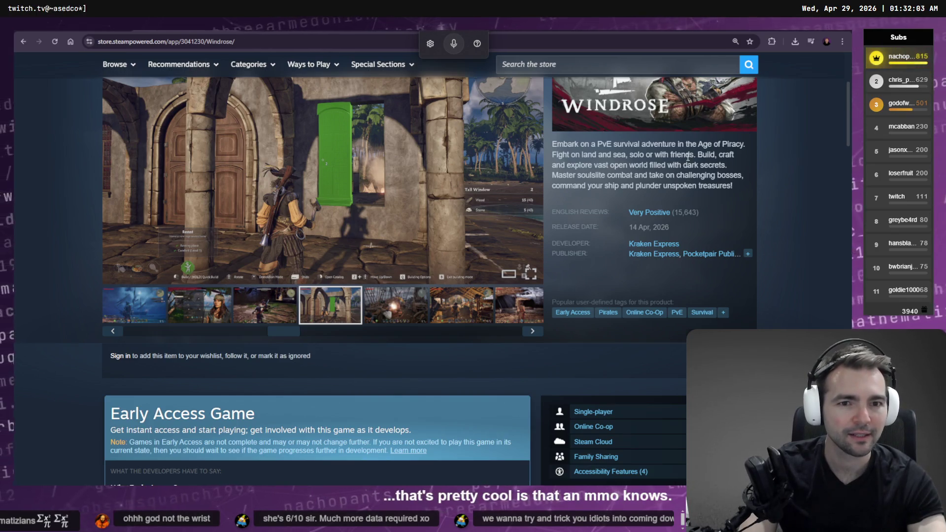
scroll(718, 187, down, 5)
scroll(715, 166, up, 2)
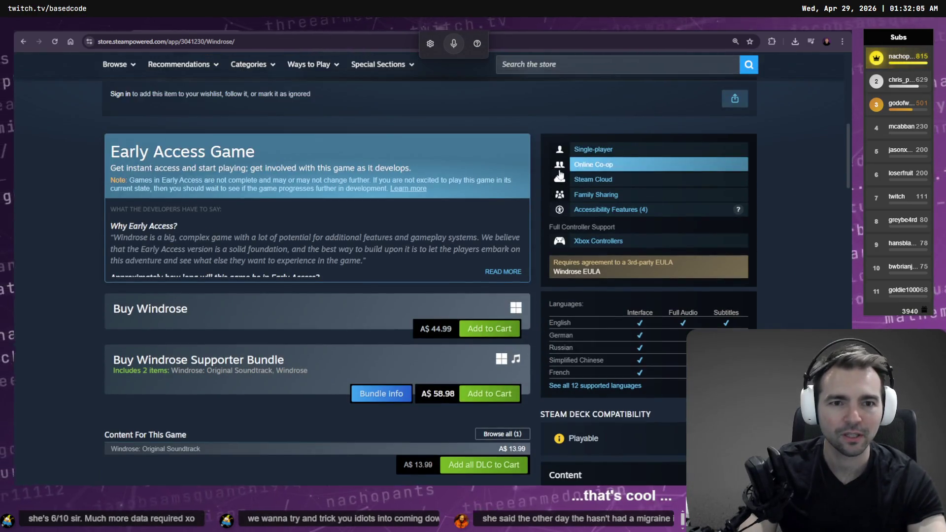
key(ctrl+Tab)
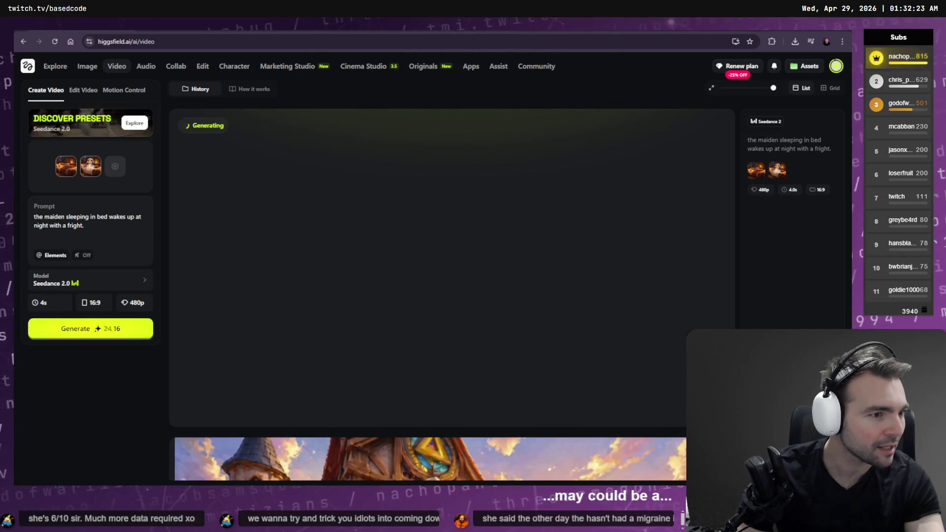
key(alt+Tab)
scroll(186, 286, down, 10)
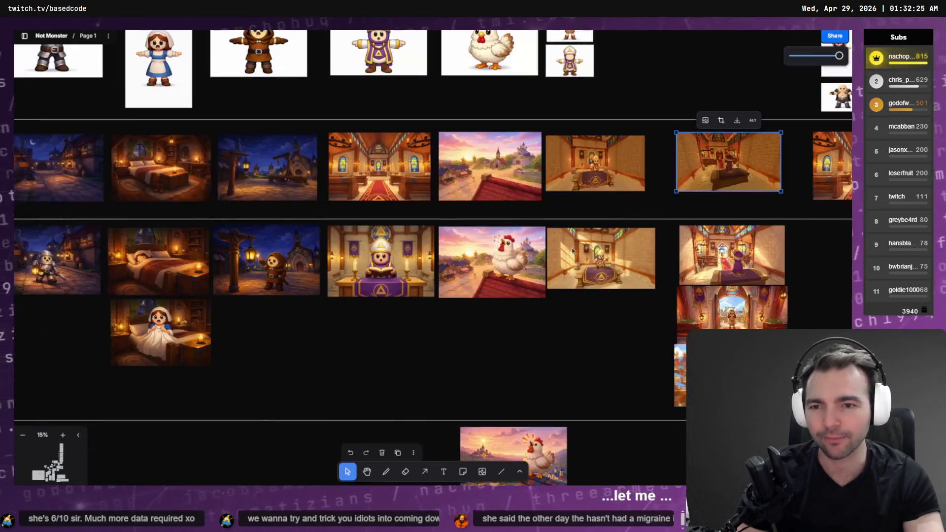
scroll(185, 286, down, 3)
scroll(186, 286, left, 10)
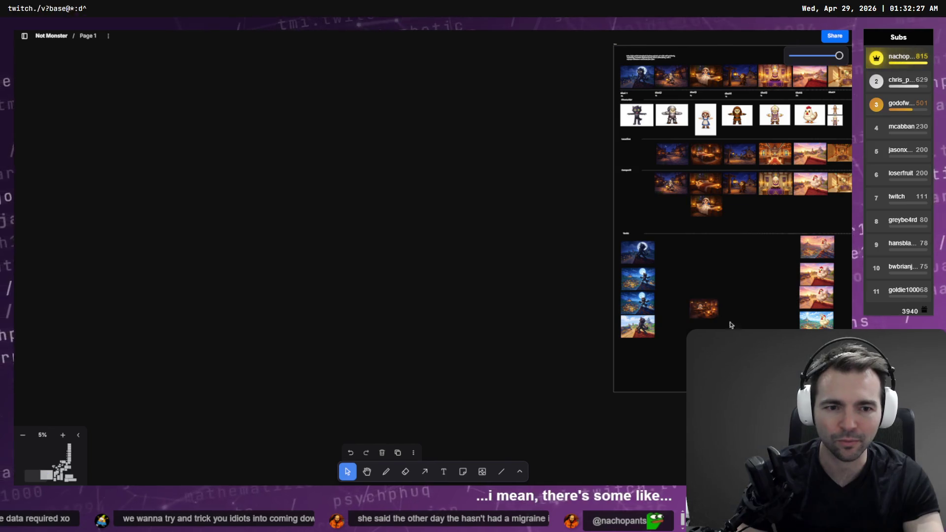
scroll(639, 263, down, 1)
scroll(640, 262, left, 15)
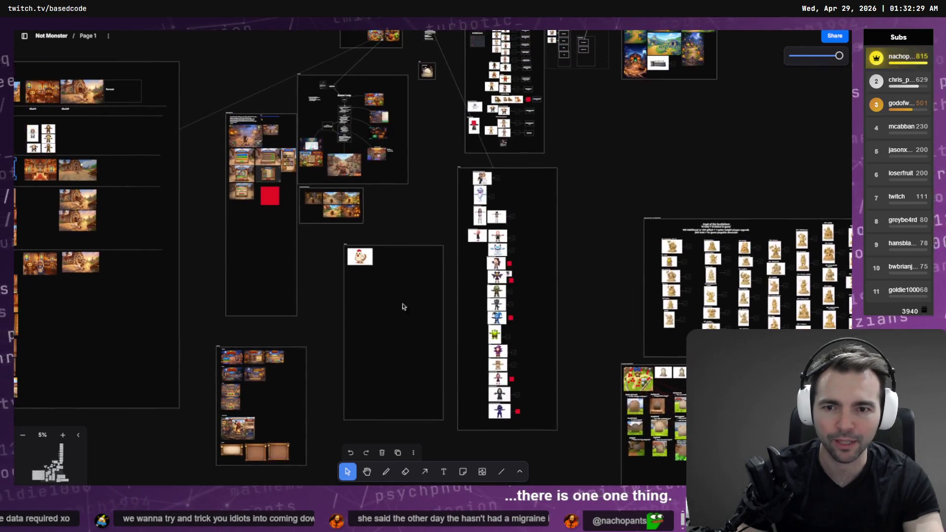
scroll(532, 378, up, 5)
scroll(149, 176, up, 5)
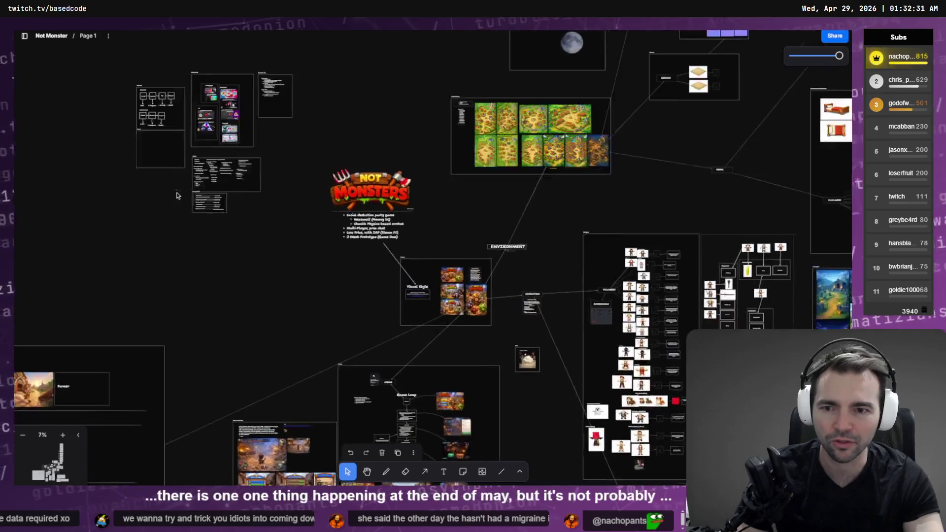
scroll(172, 175, up, 10)
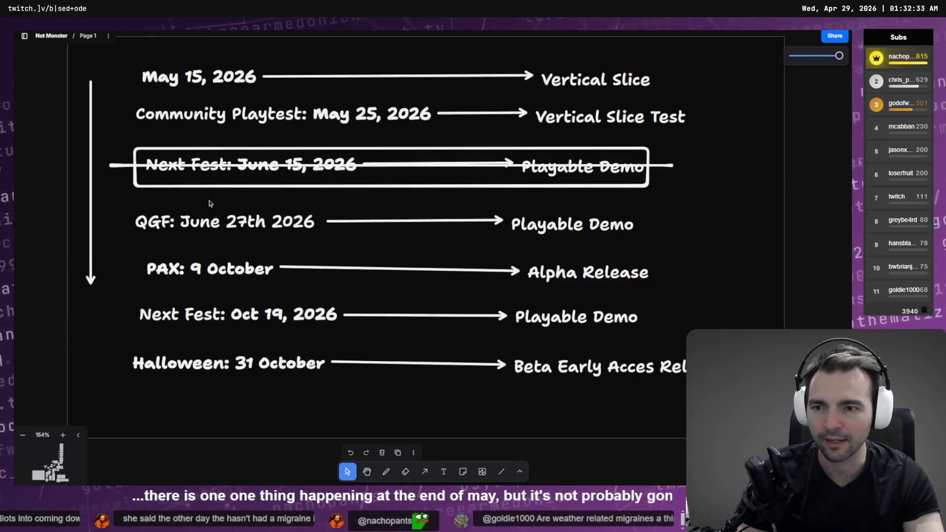
scroll(246, 196, up, 2)
click(472, 174)
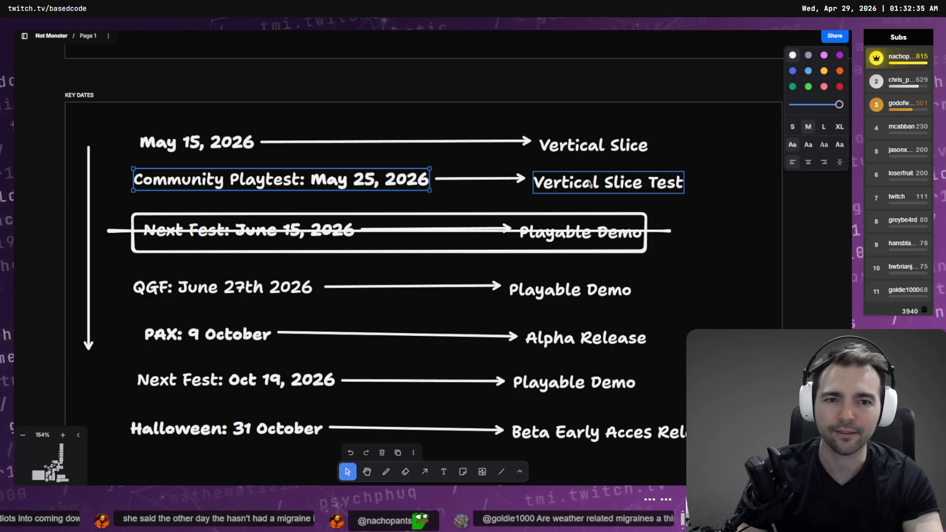
click(719, 192)
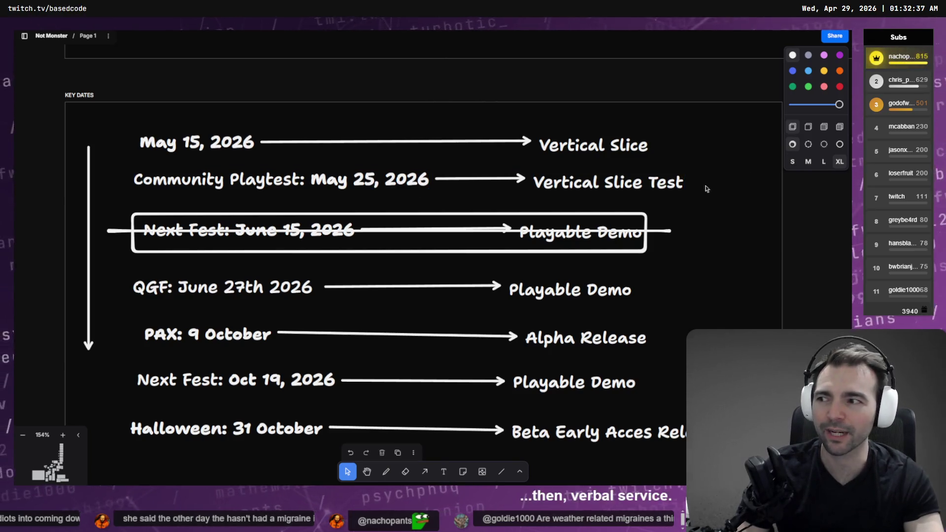
scroll(292, 168, down, 10)
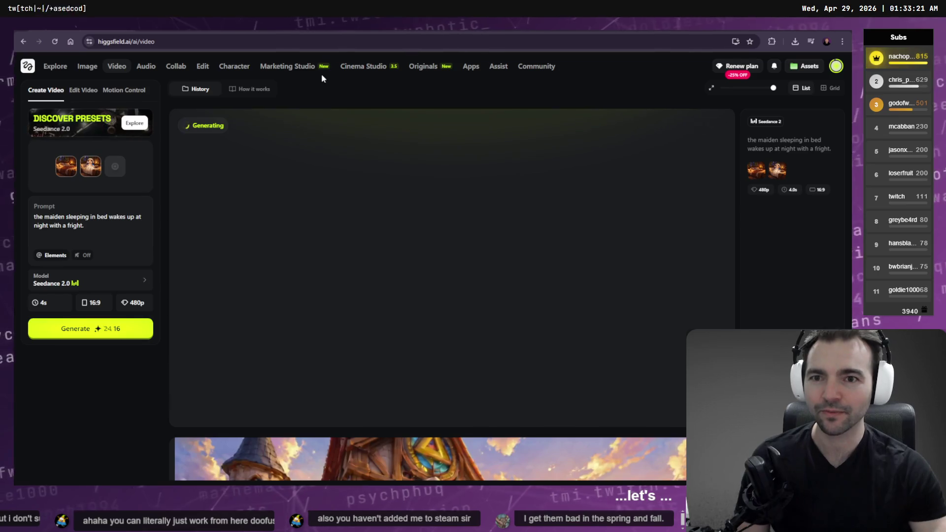
- Bring up the Codex terminal output and split off a new PowerShell pane beside it
key(alt+Tab)
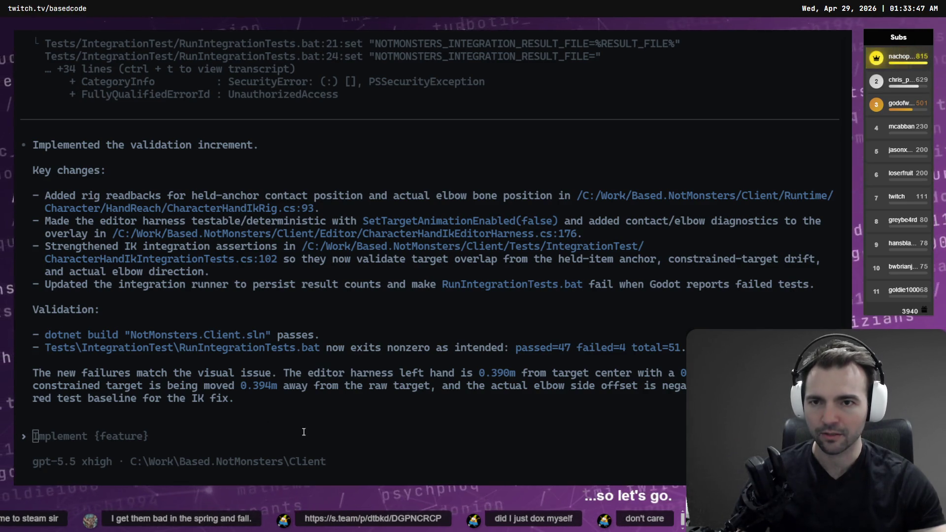
key(alt+shift+plus)
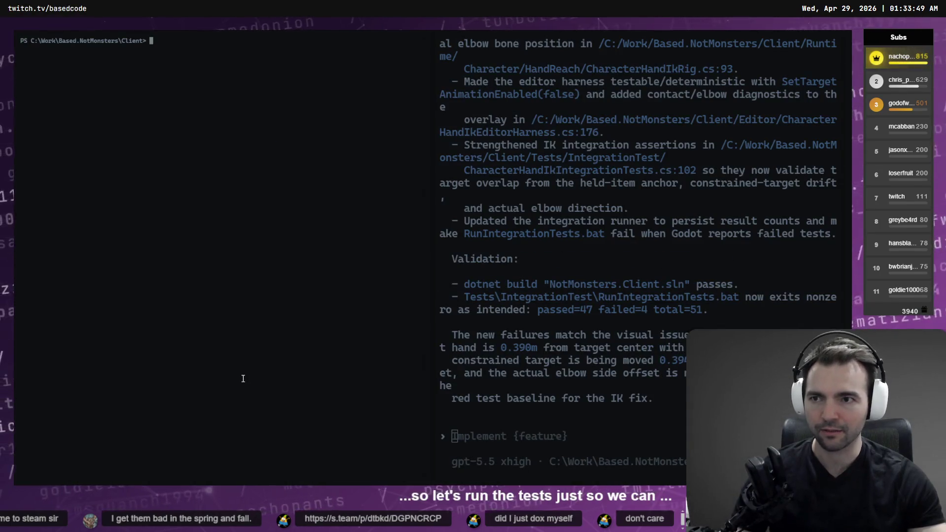
- Move into Tests\IntegrationTest and run RunIntegrationTests.bat
text(cd Te)
key(Tab)
key(Return)
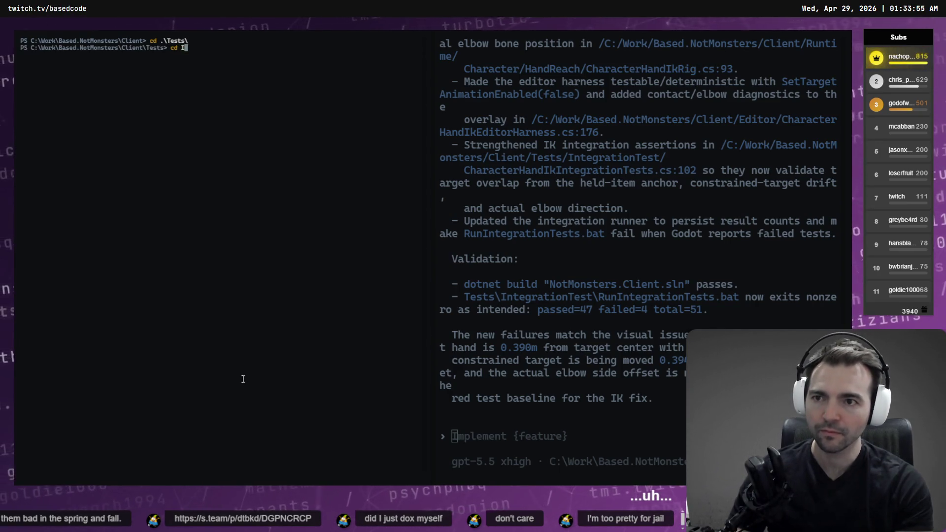
key(Return)
text(./R)
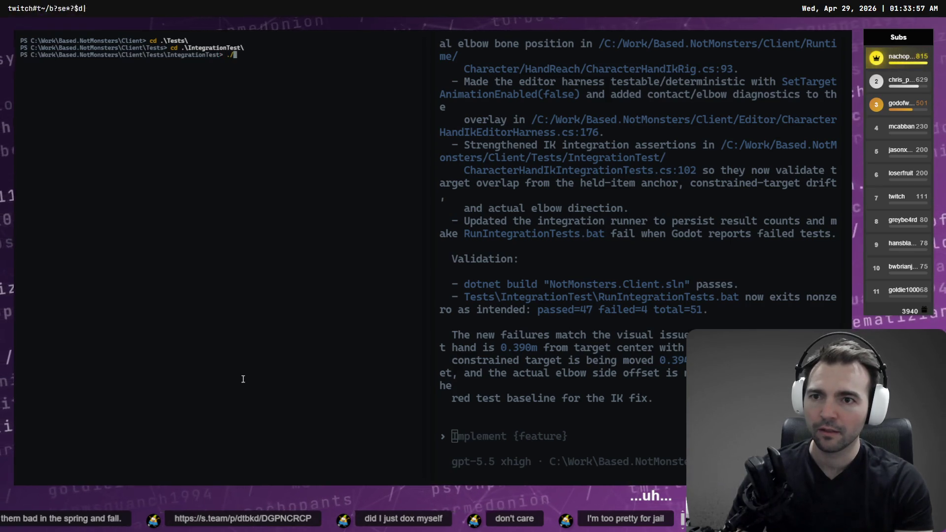
key(Return)
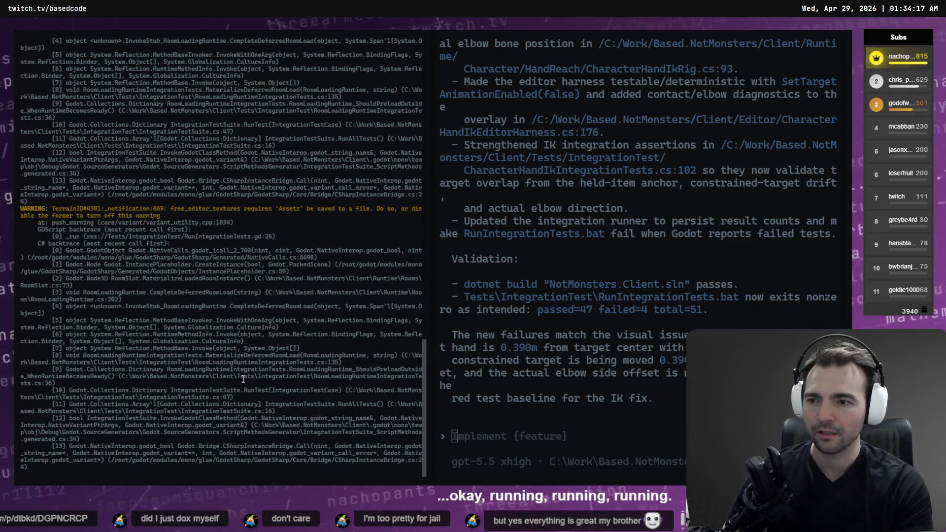
- Review the test summary, 47 passed and 4 failed of 51, after briefly checking ChatGPT
scroll(263, 292, up, 5)
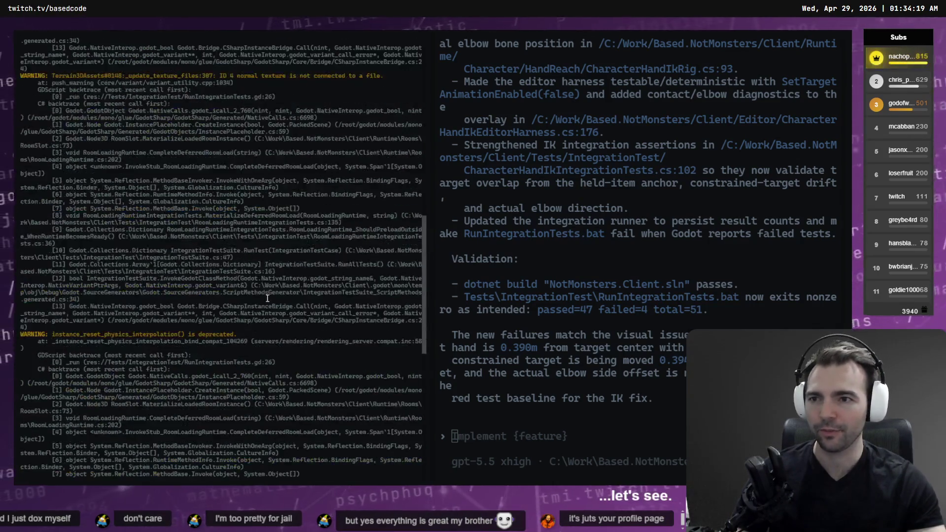
scroll(264, 293, up, 5)
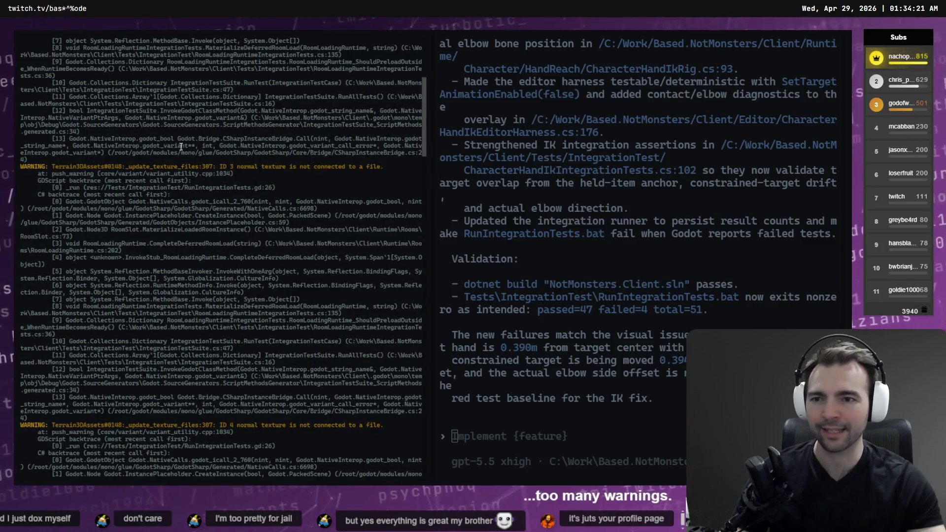
scroll(245, 198, up, 5)
scroll(245, 198, down, 15)
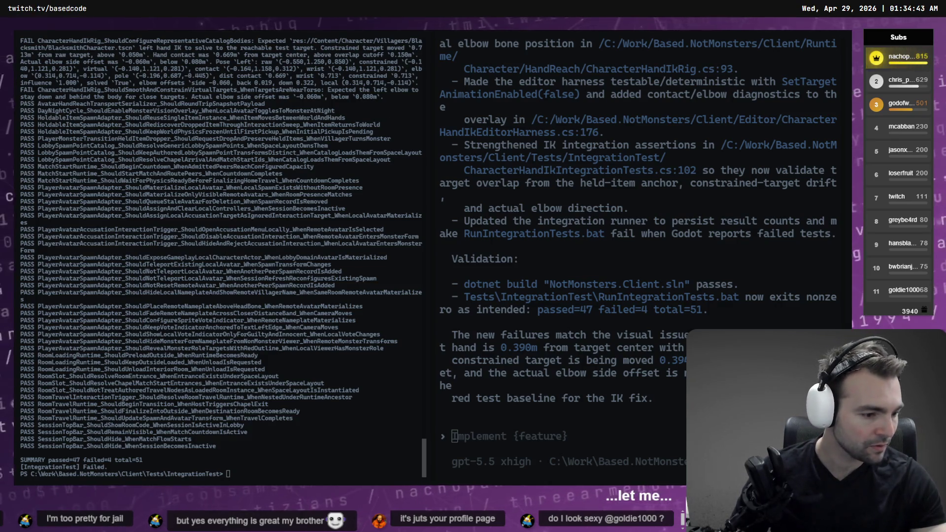
key(alt+Tab)
key(ctrl+t)
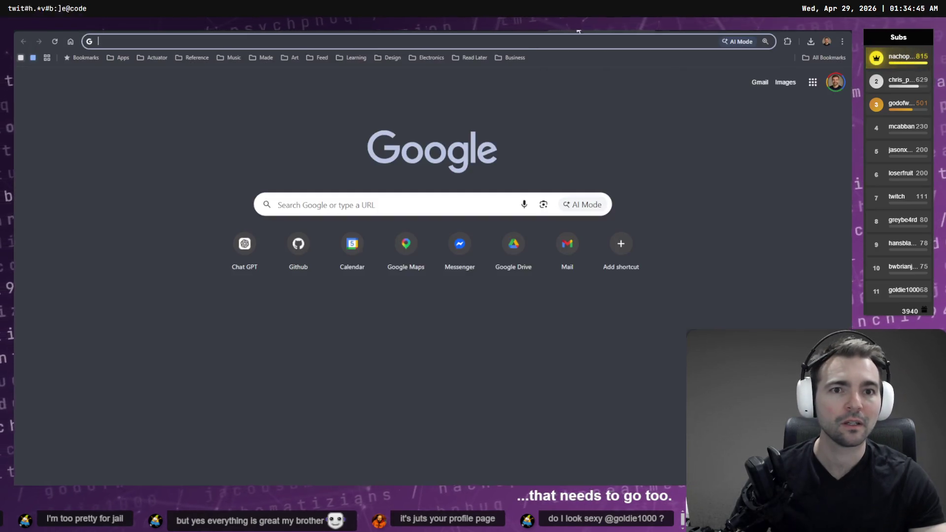
key(ctrl+w)
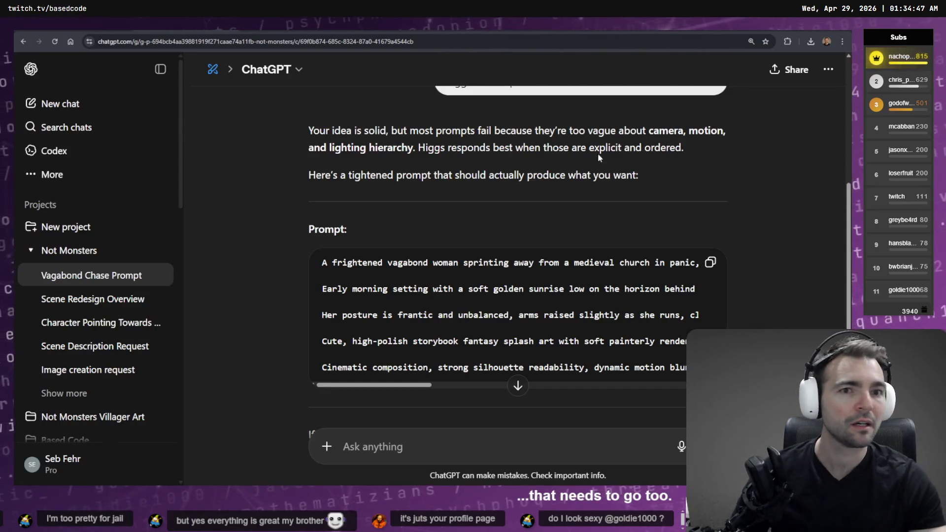
key(alt+Tab)
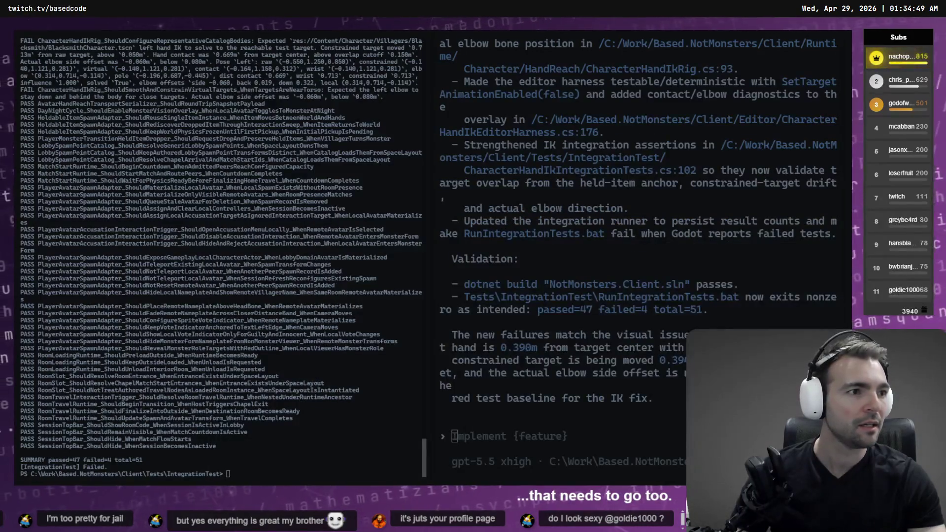
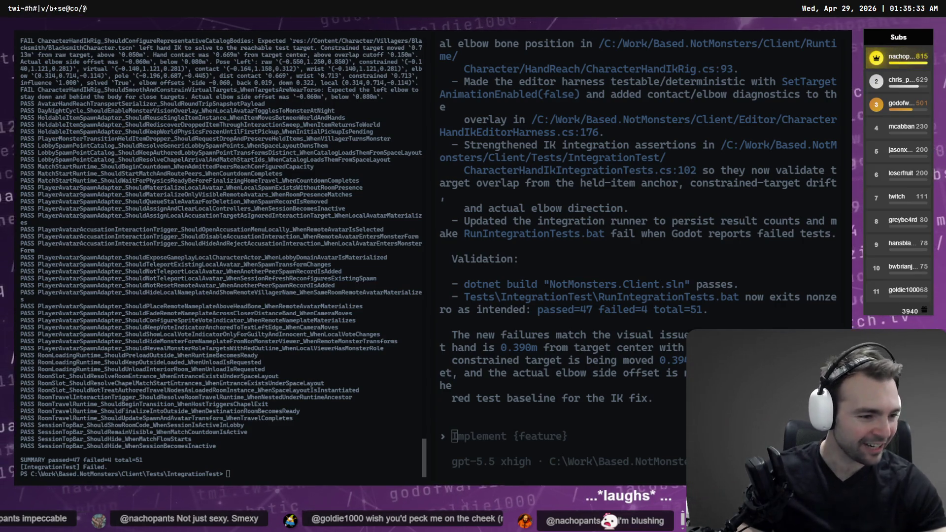
- Close the test-output terminal pane with the exit command
click(304, 277)
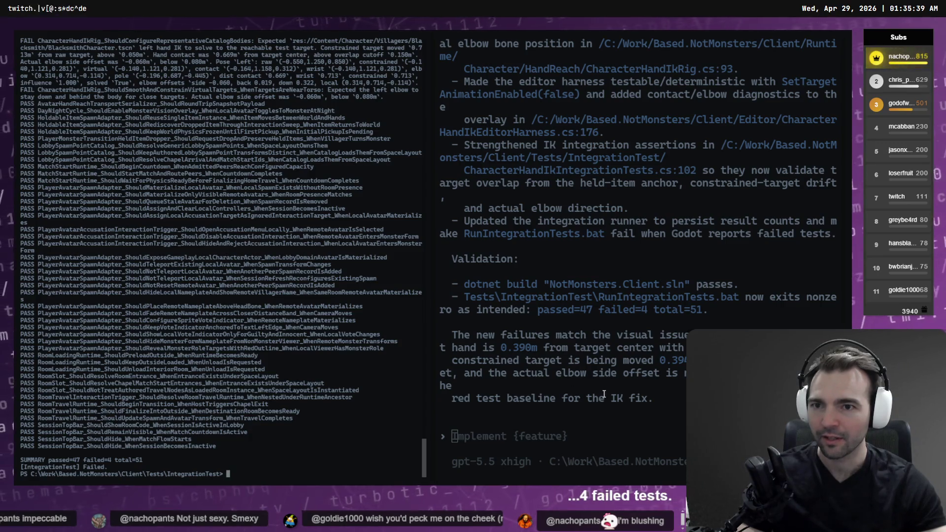
click(250, 293)
text(exit)
key(Return)
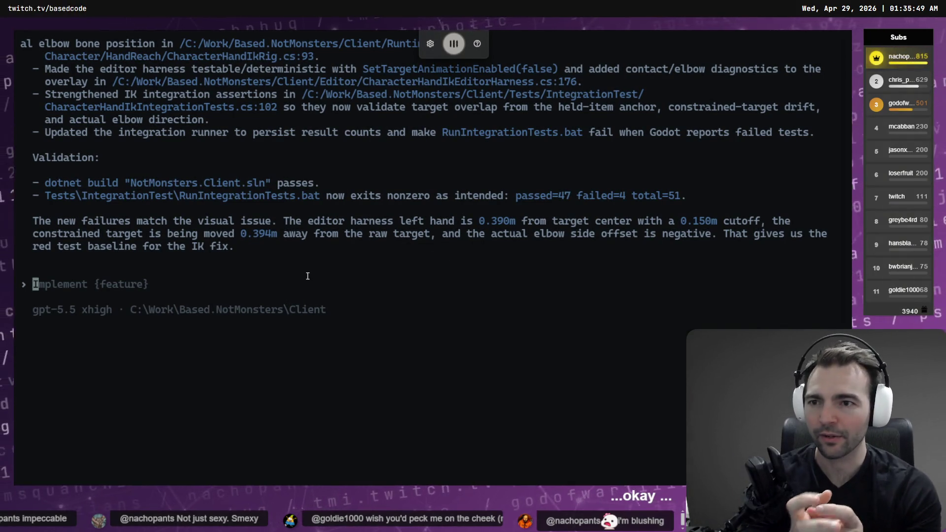
- Ask Codex to fix the problem so the failing tests pass
text(let's go ahead and)
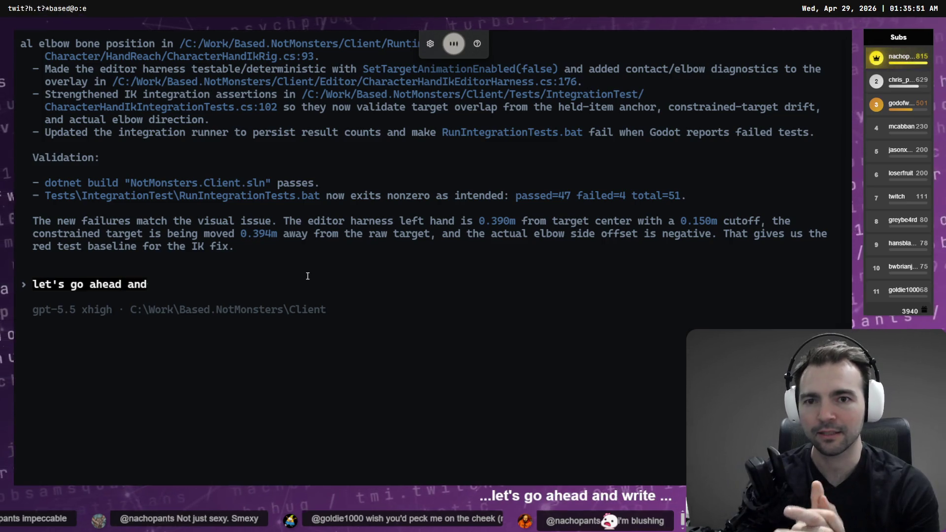
key(BackSpace)
key(BackSpace)
key(BackSpace)
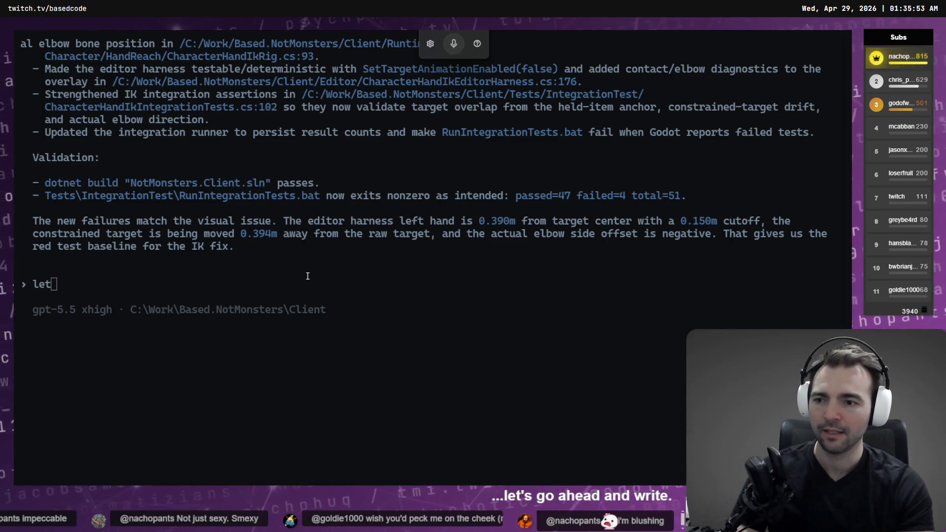
key(BackSpace)
key(BackSpace)
key(BackSpace)
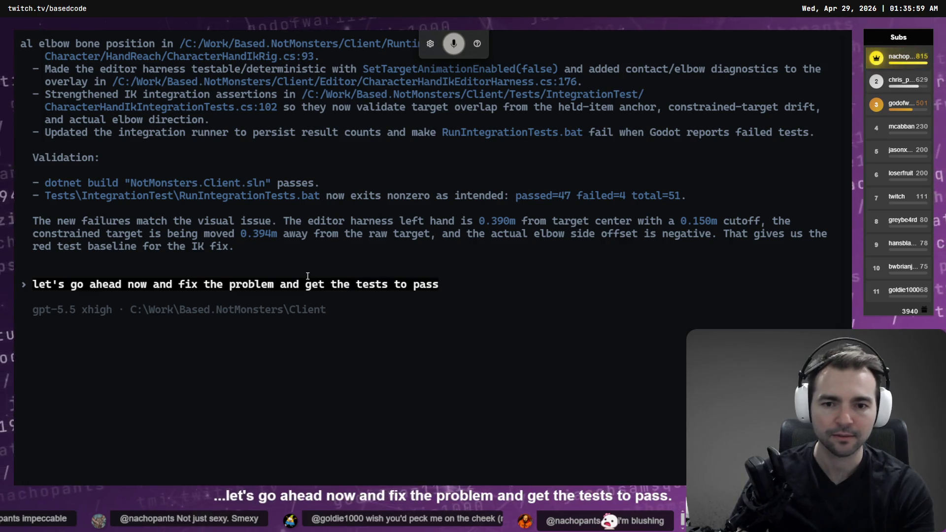
key(Return)
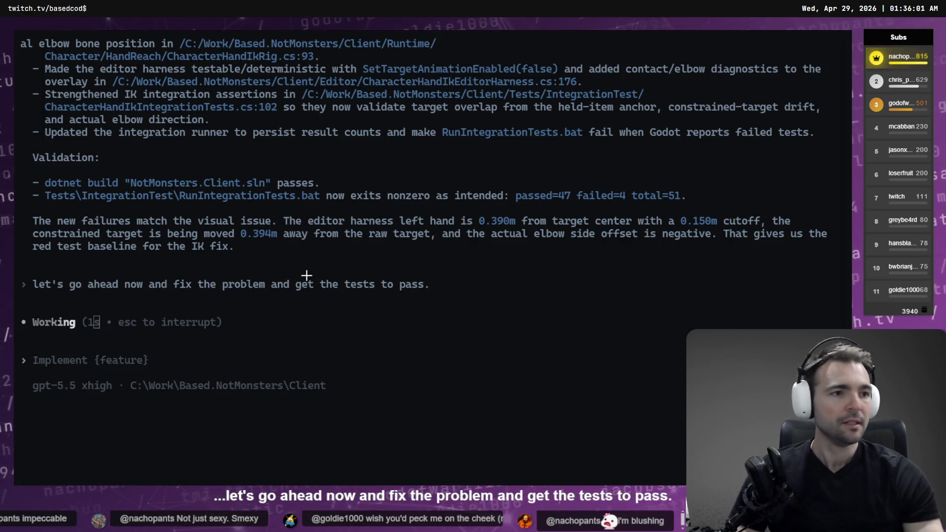
key(alt+Tab)
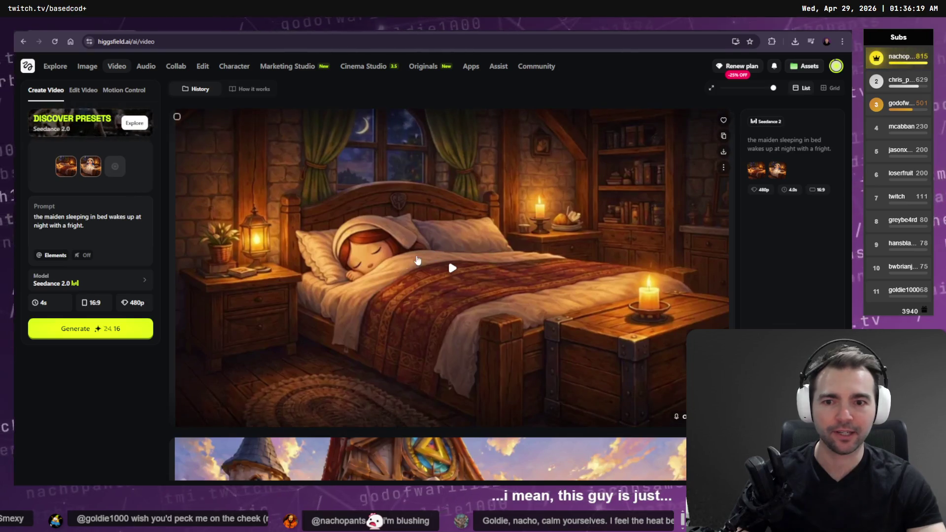
- Play the generated clip of the maiden waking in fright and download it as mp4
click(450, 268)
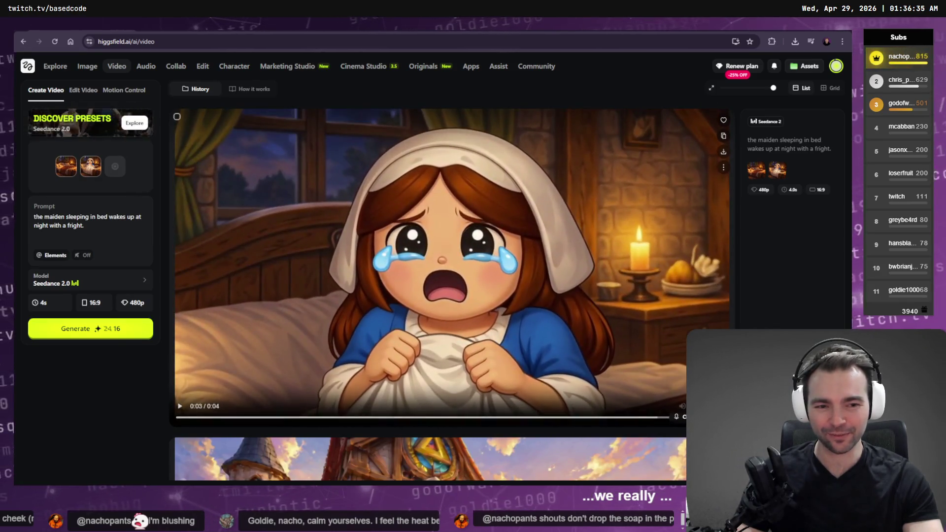
click(720, 416)
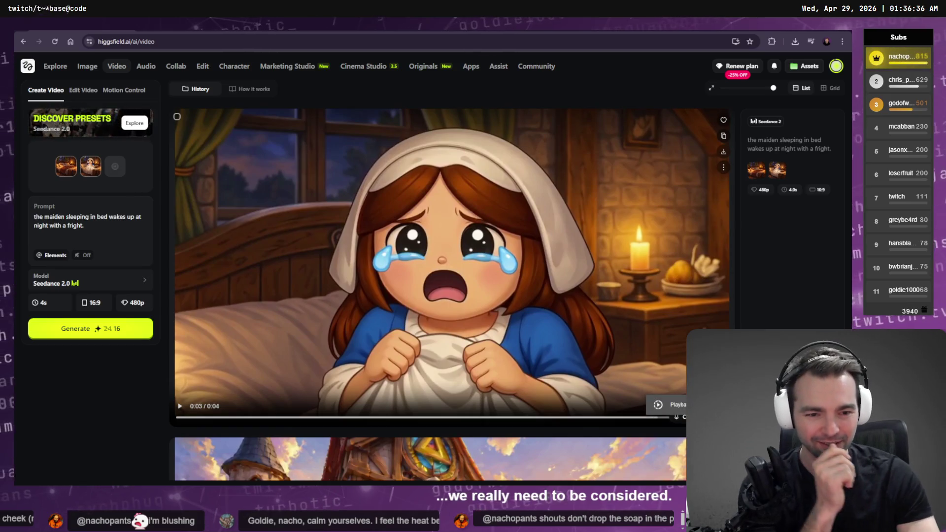
click(723, 151)
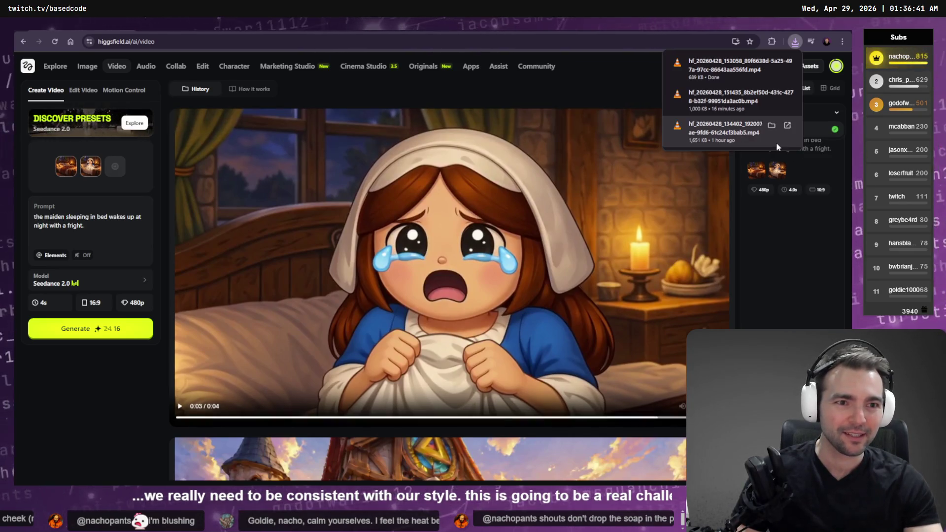
- Paste the downloaded clip into the Work\Based.NotMonsters\Trailer\media folder
click(772, 63)
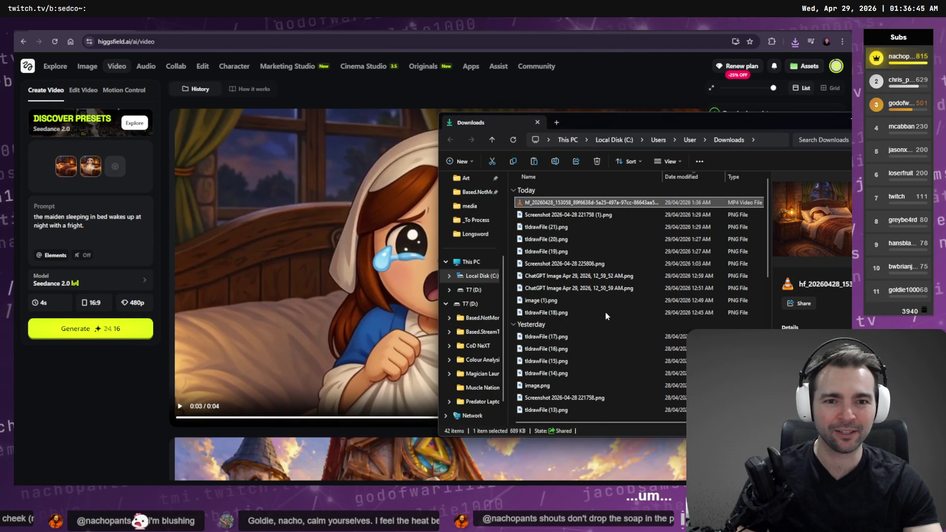
click(477, 192)
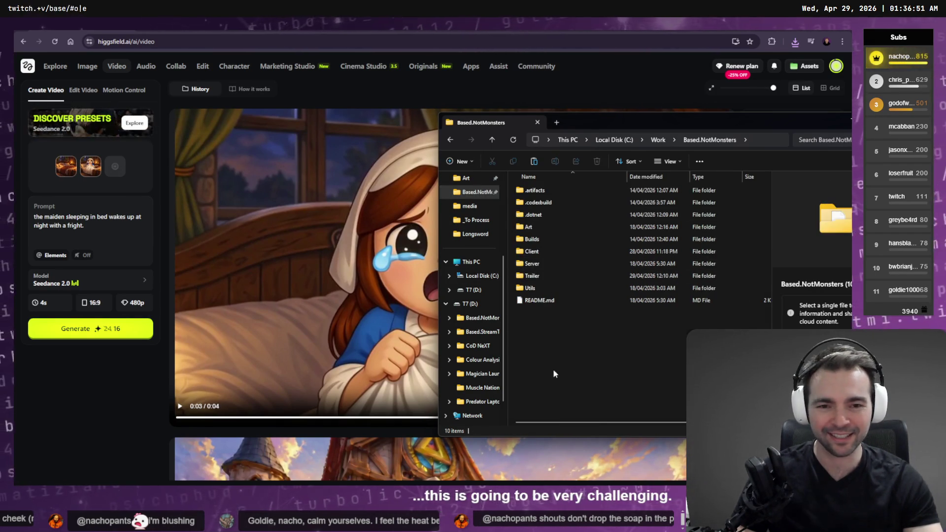
double_click(539, 274)
double_click(548, 190)
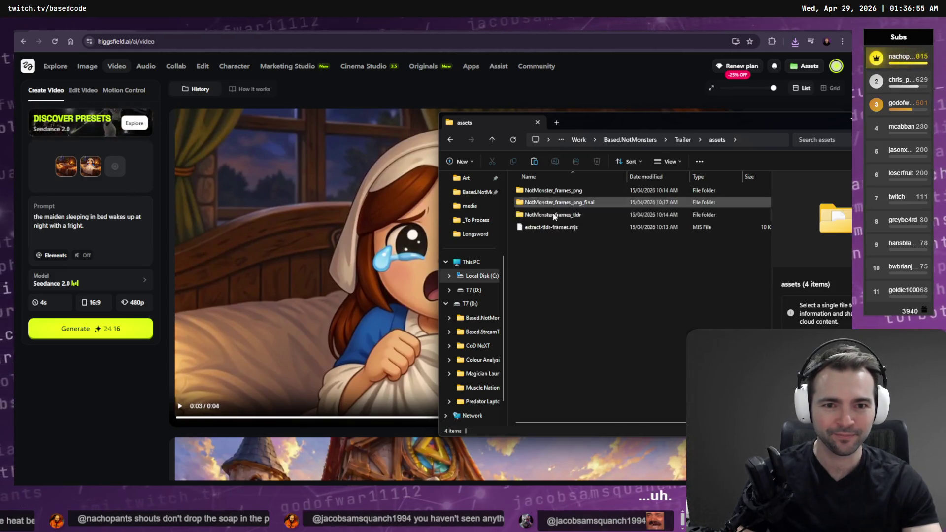
click(682, 140)
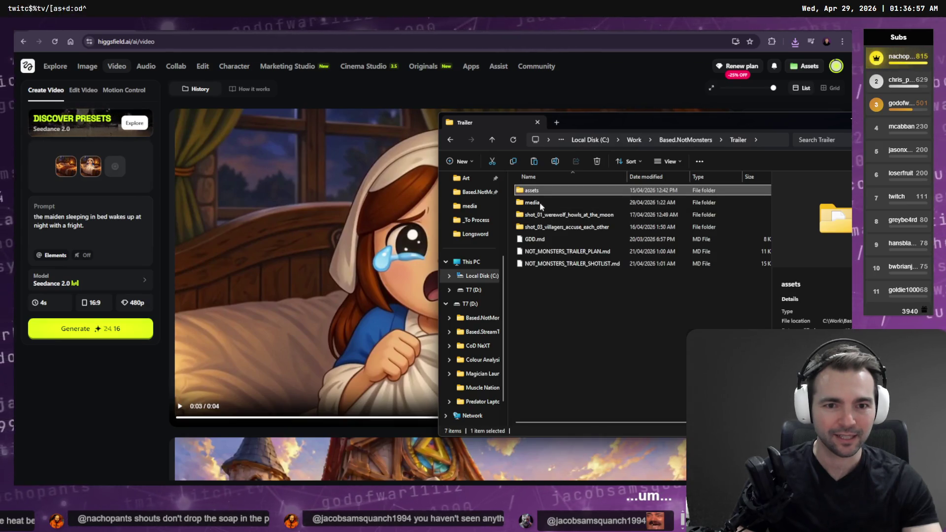
double_click(548, 203)
key(ctrl+v)
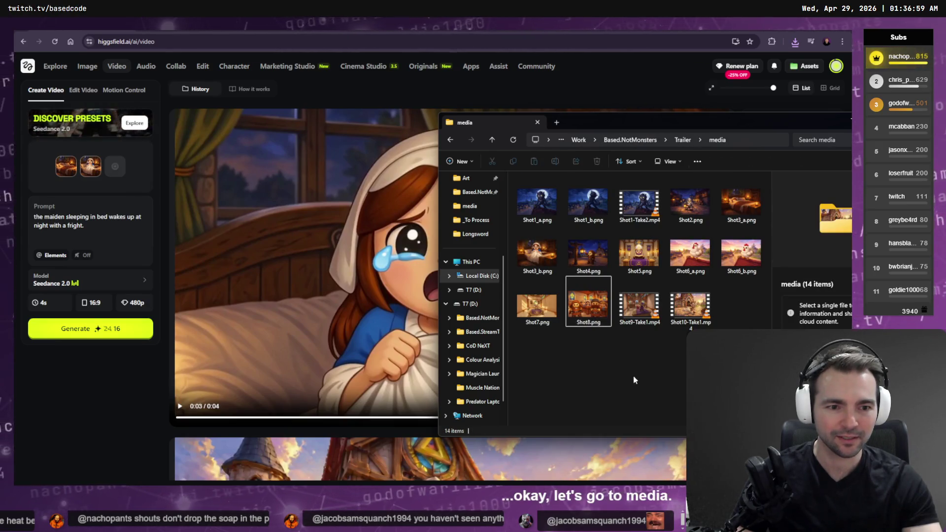
- Rename the pasted video to Shot3-Take1.mp4
key(Tab)
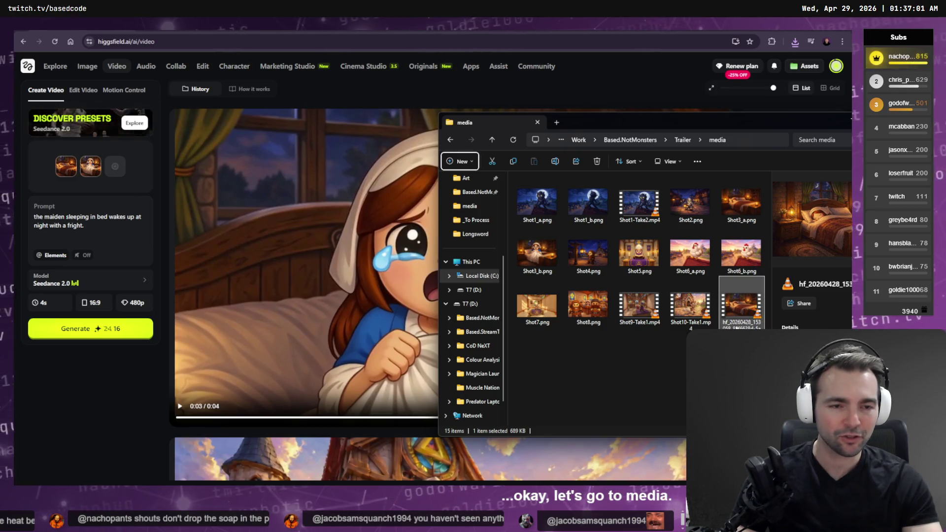
click(741, 322)
text(Shot3-Take)
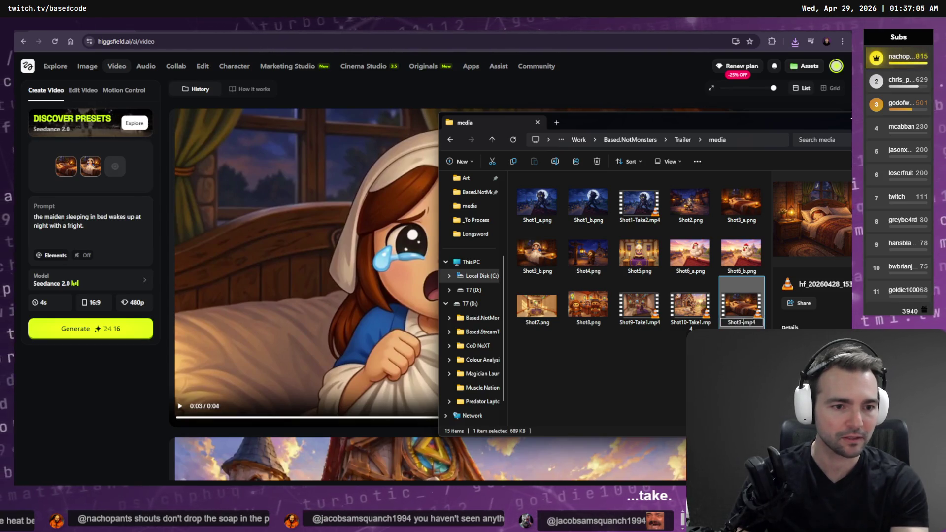
text(1)
key(Return)
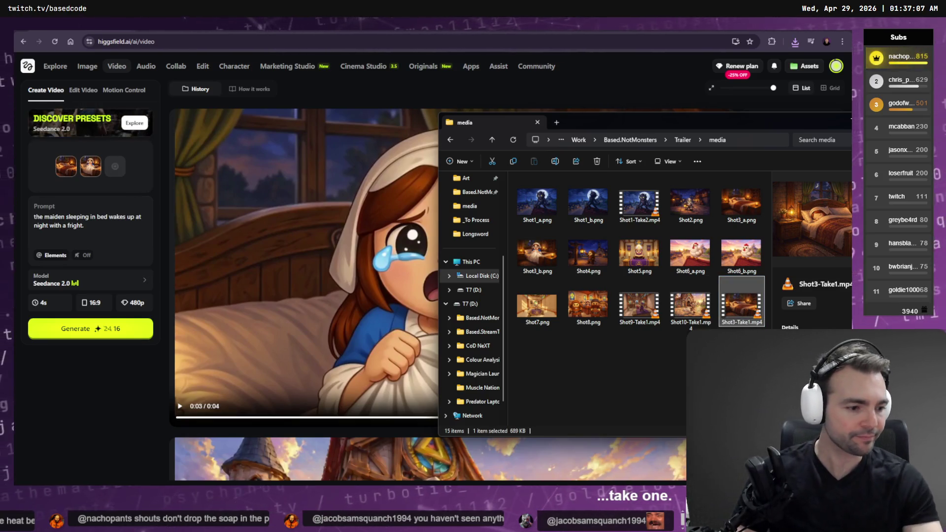
key(alt+Tab)
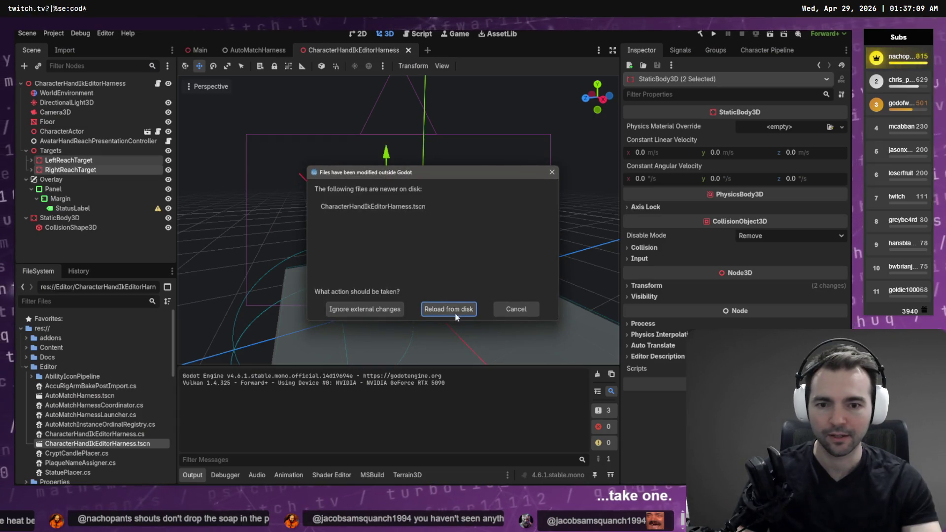
- Import Shot3-Take1.mp4 from Explorer into the Resolve media pool
click(456, 311)
key(alt+Tab)
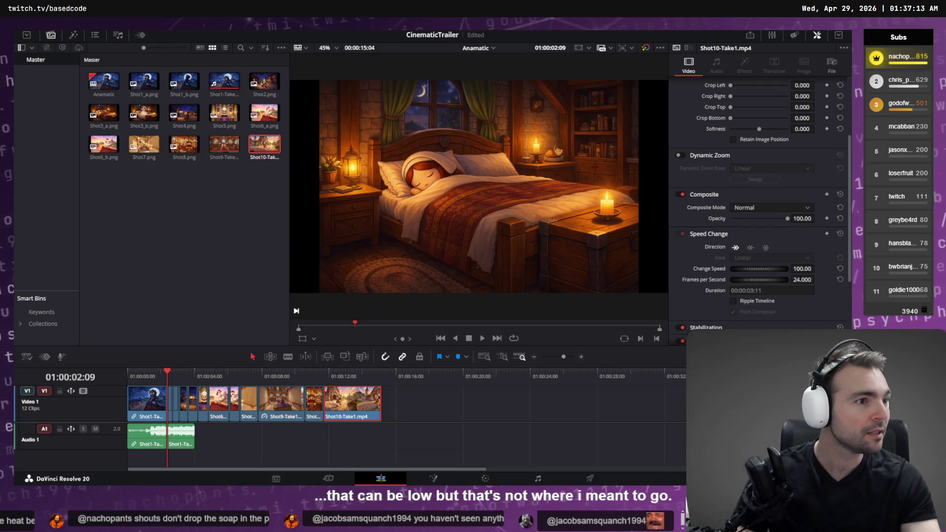
key(alt+Tab)
mouse_move(743, 321)
mouse_down()
mouse_move(163, 214)
mouse_move(195, 210)
mouse_up()
click(196, 210)
click(180, 119)
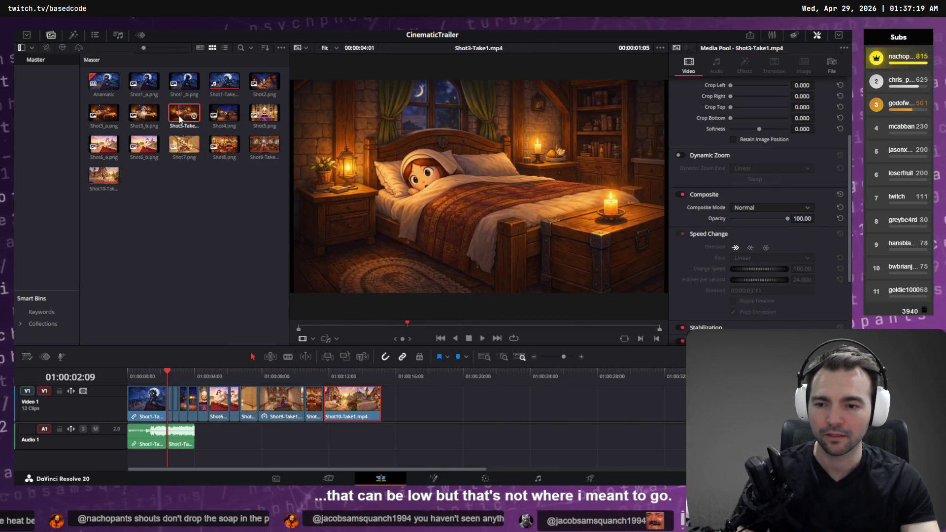
- Place Shot3-Take1 on the timeline after the existing clips and set its speed to 153%
mouse_move(180, 119)
mouse_down()
mouse_move(463, 424)
mouse_move(432, 393)
mouse_move(411, 394)
mouse_move(423, 398)
mouse_move(440, 375)
mouse_move(417, 375)
mouse_move(472, 379)
mouse_move(421, 378)
mouse_up()
mouse_move(168, 377)
mouse_down()
mouse_move(186, 376)
mouse_move(167, 377)
mouse_move(176, 378)
mouse_up()
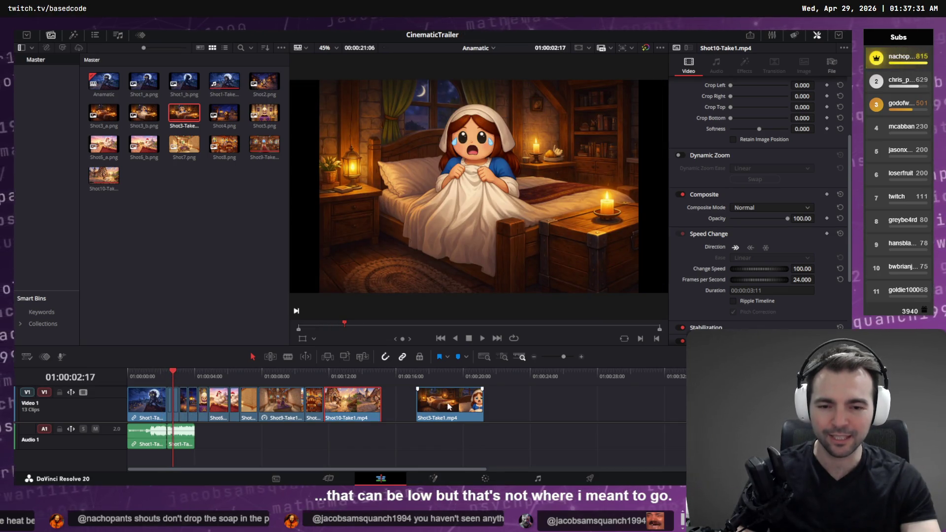
mouse_move(454, 376)
mouse_down()
mouse_move(428, 376)
mouse_move(490, 376)
mouse_move(427, 376)
mouse_up()
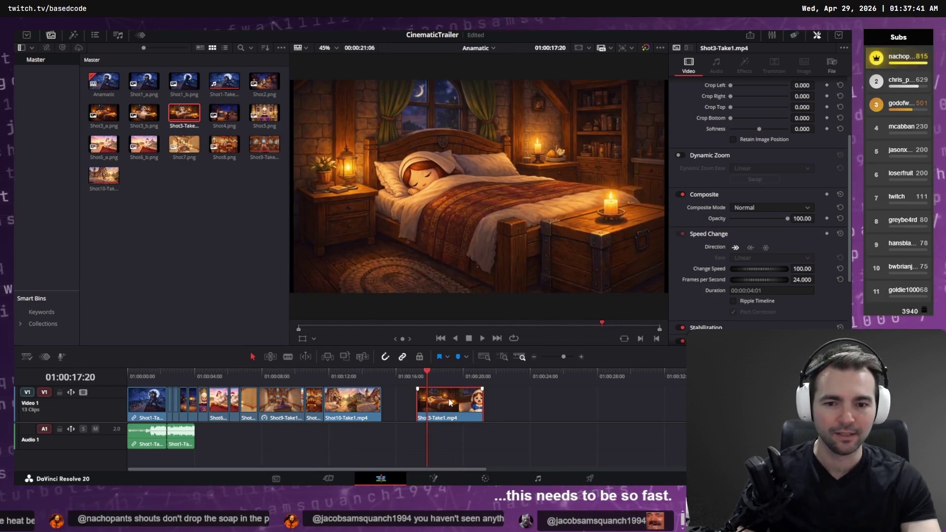
drag(782, 272, 761, 291)
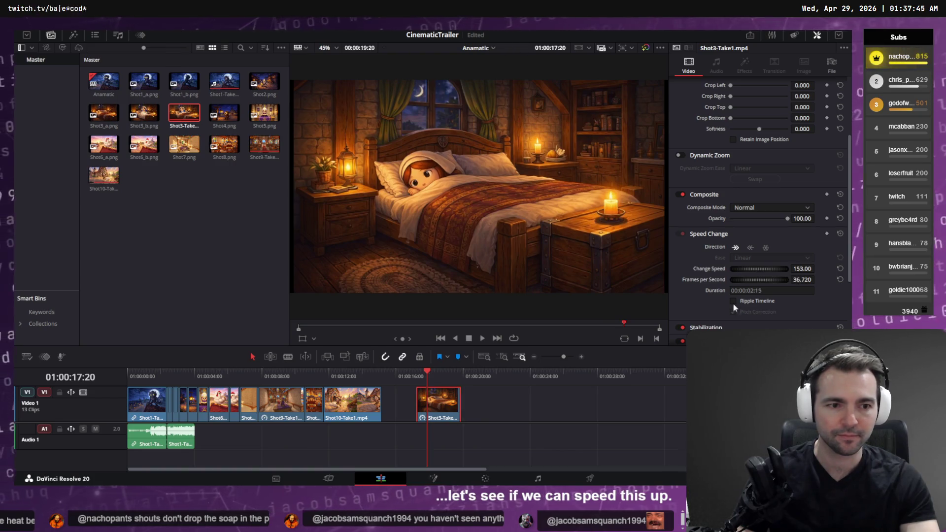
- Review the sped-up Shot3 clip and blade it at the playhead
click(412, 375)
key(space)
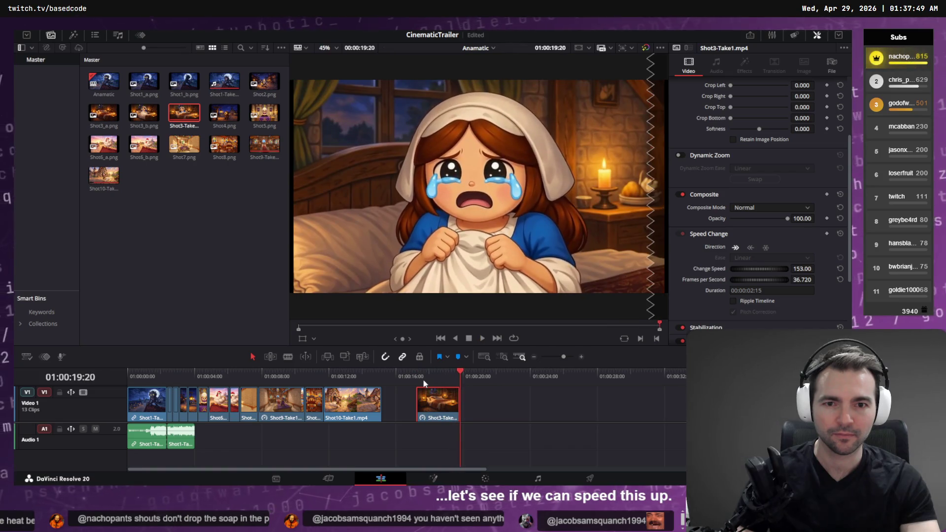
drag(435, 378, 444, 382)
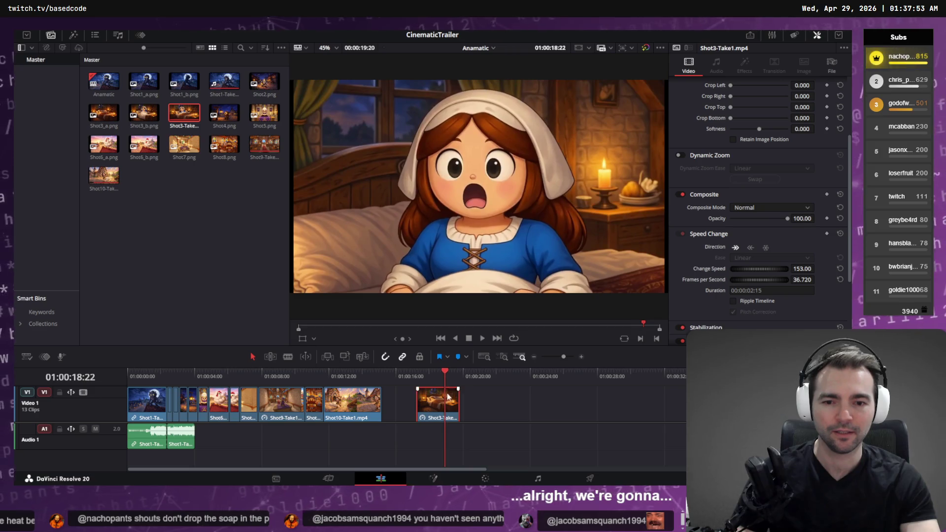
click(287, 356)
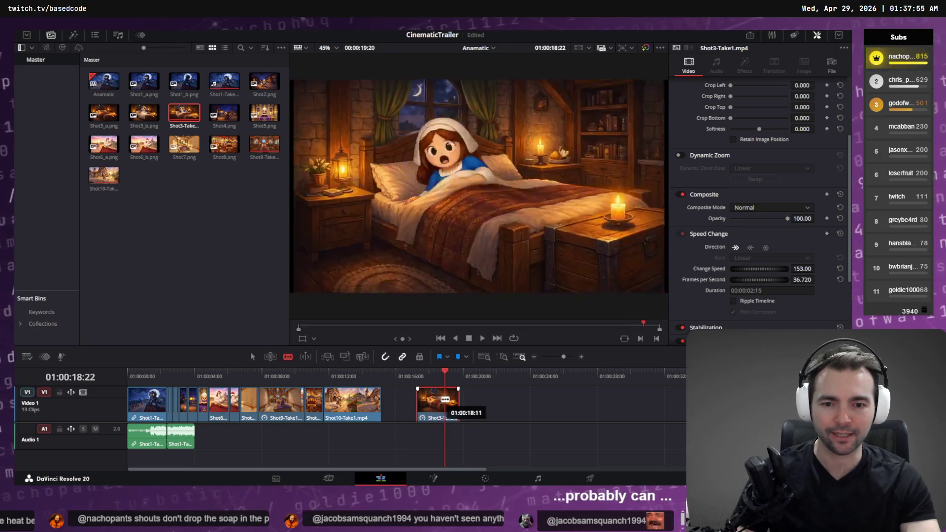
click(447, 398)
key(a)
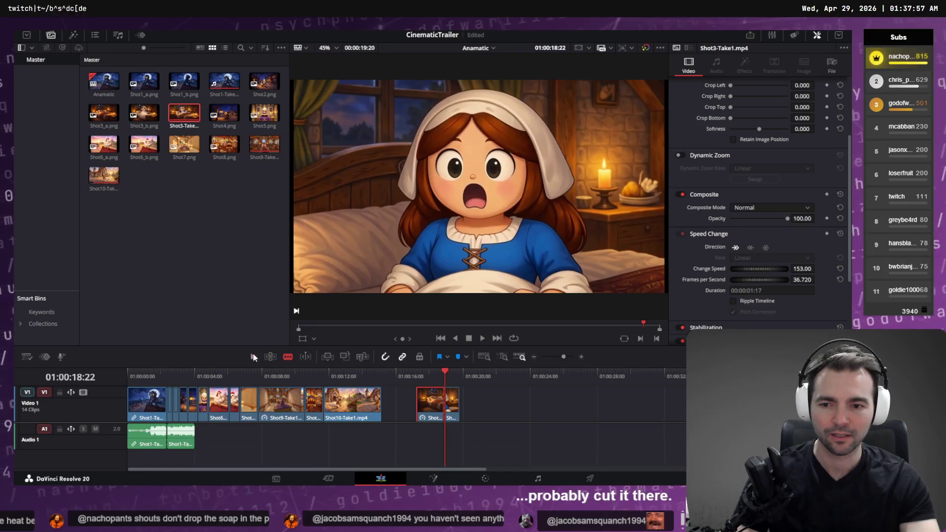
- Delete the short Shot3 tail piece and save the project
click(457, 400)
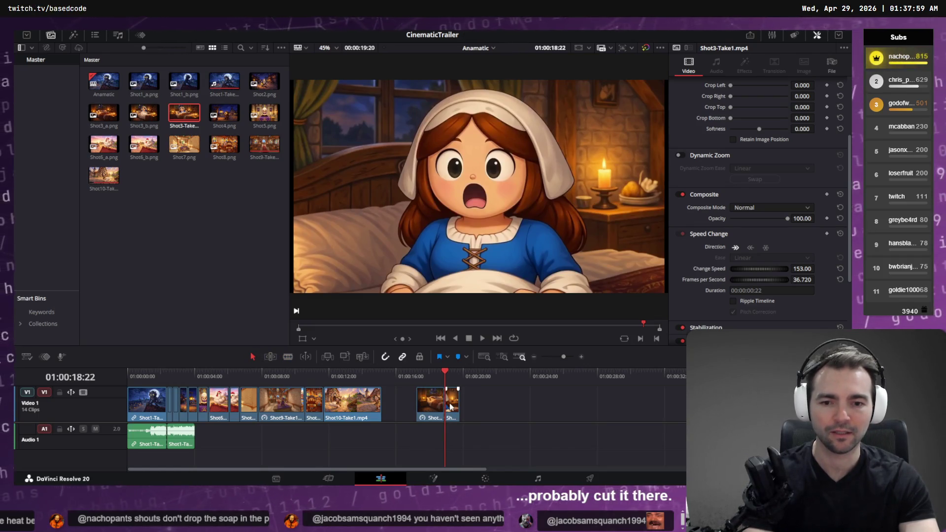
key(Delete)
click(436, 406)
key(ctrl+s)
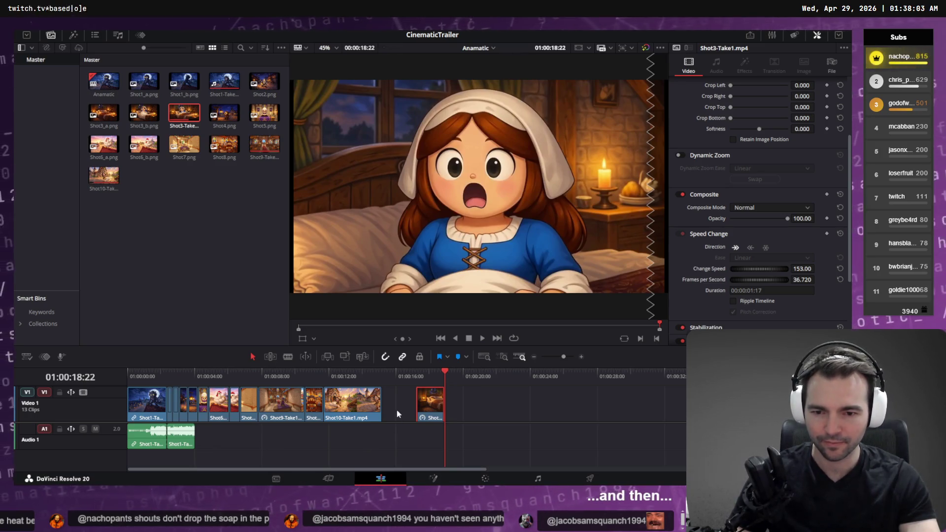
shift+click(203, 402)
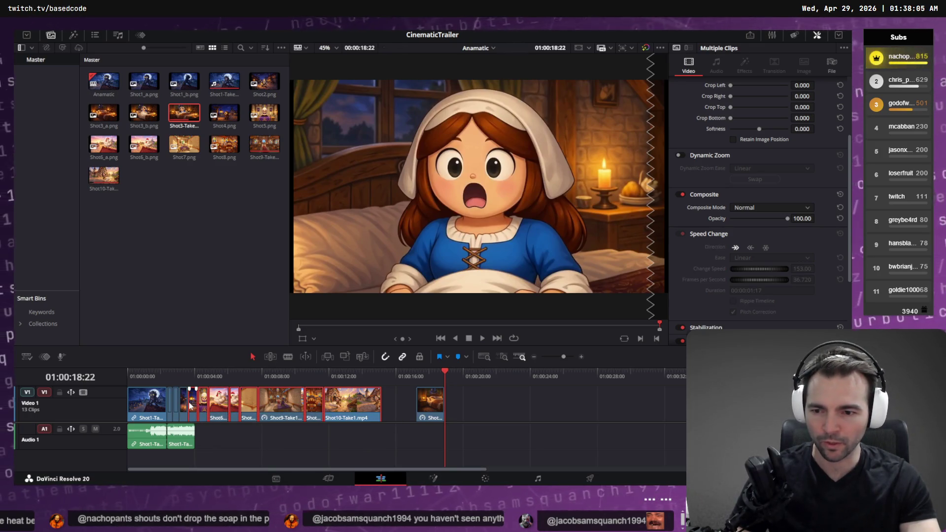
- Move Shot3-Take1 from the timeline end to just after Shot1-Take2
drag(190, 407, 238, 408)
drag(431, 401, 190, 403)
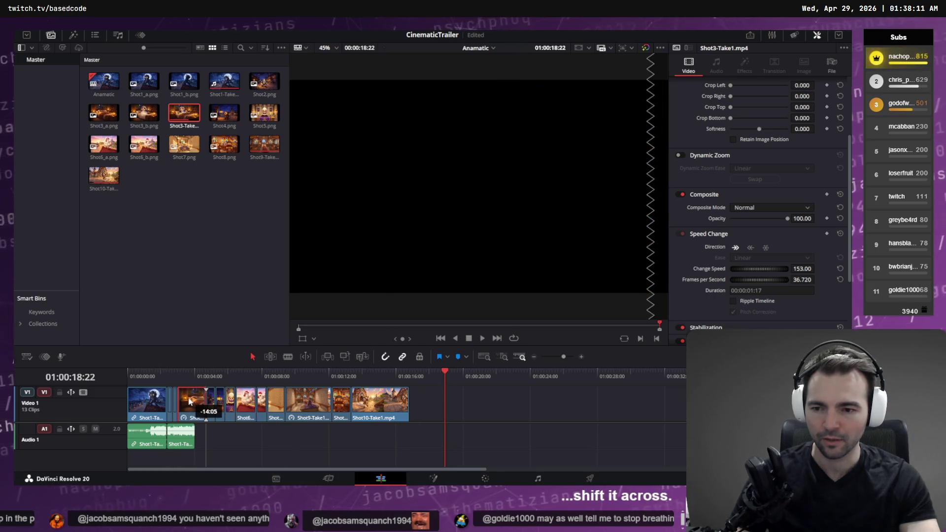
click(190, 376)
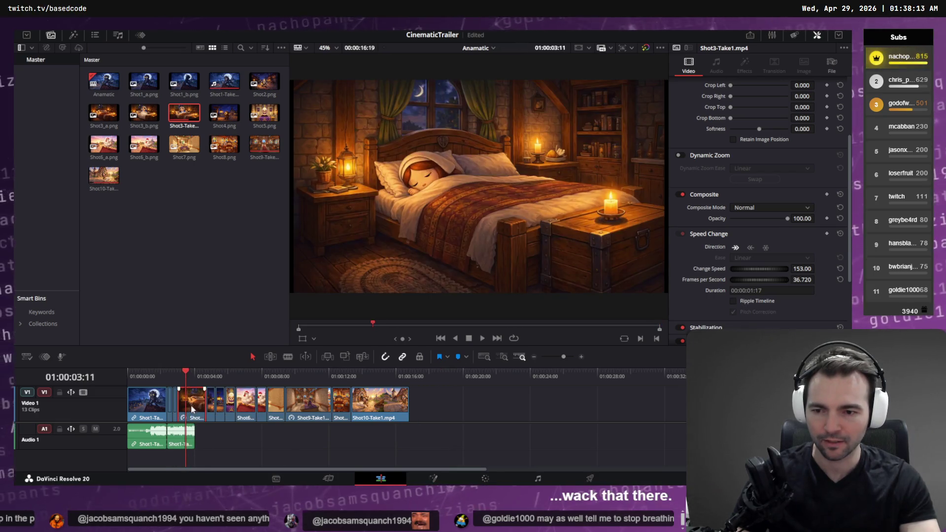
key(ctrl+equal)
key(ctrl+equal)
- Try deleting the old Shot3 stills, undo, then drag Shot3_a and Shot3_b aside
click(335, 403)
key(Delete)
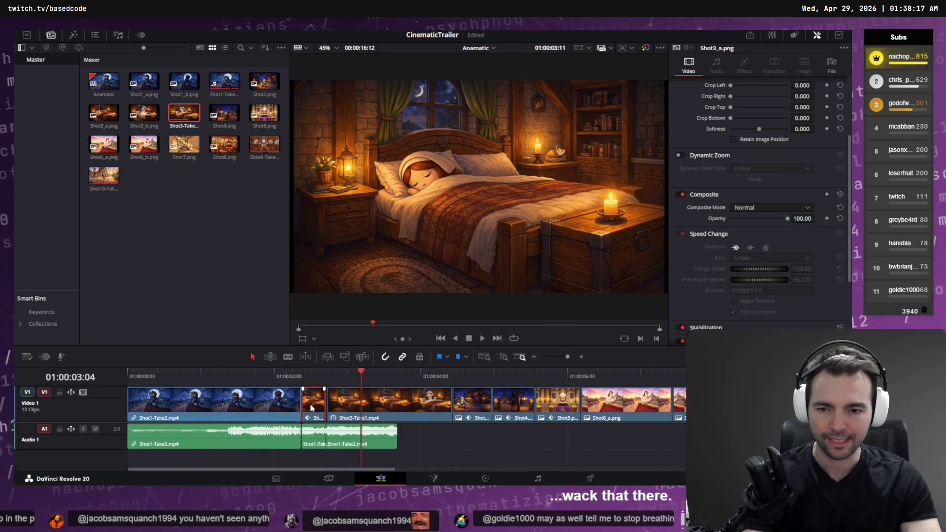
click(311, 412)
key(Delete)
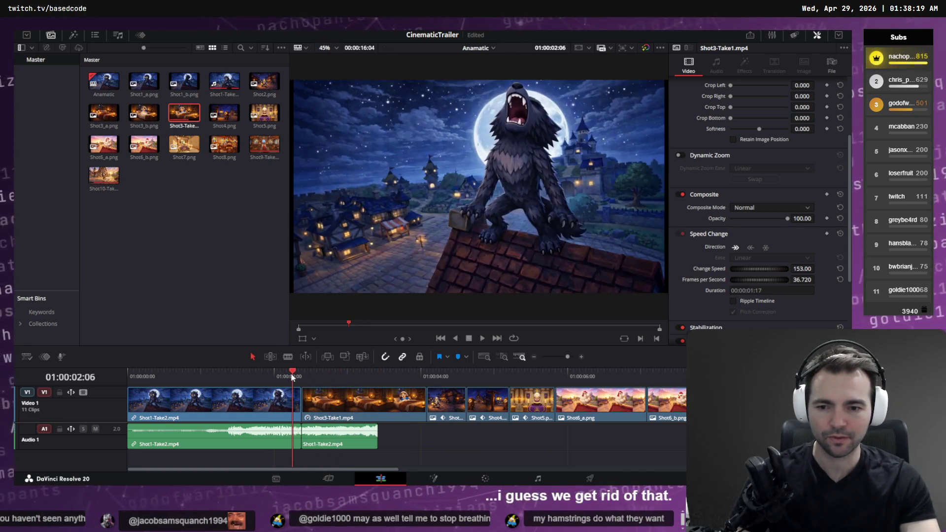
key(ctrl+z)
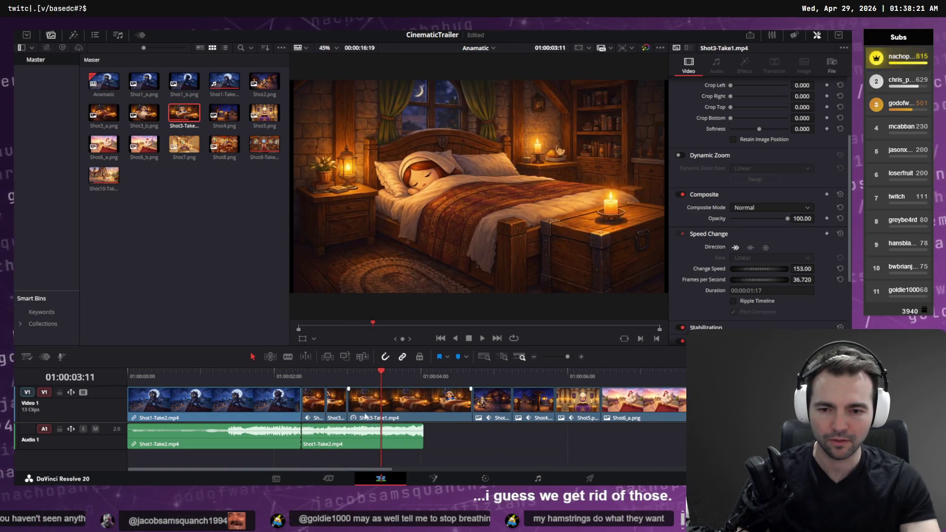
click(331, 412)
mouse_move(331, 412)
mouse_down()
mouse_move(455, 439)
mouse_move(399, 440)
mouse_move(444, 436)
mouse_up()
mouse_move(318, 402)
mouse_down()
mouse_move(430, 405)
mouse_move(326, 407)
mouse_up()
- Butt Shot3-Take1 against Shot1-Take2, roll-trim the cut and extend its end
key(Delete)
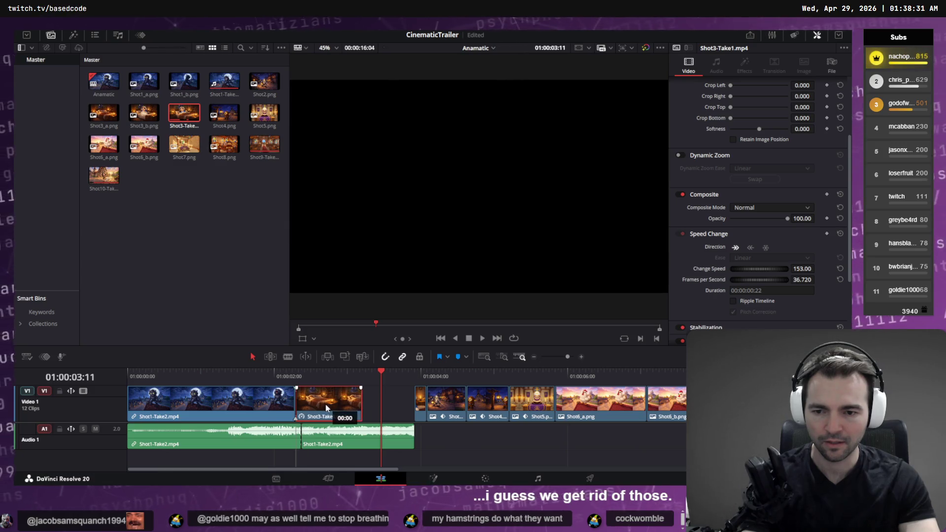
mouse_move(303, 376)
mouse_down()
mouse_move(277, 376)
mouse_move(336, 380)
mouse_up()
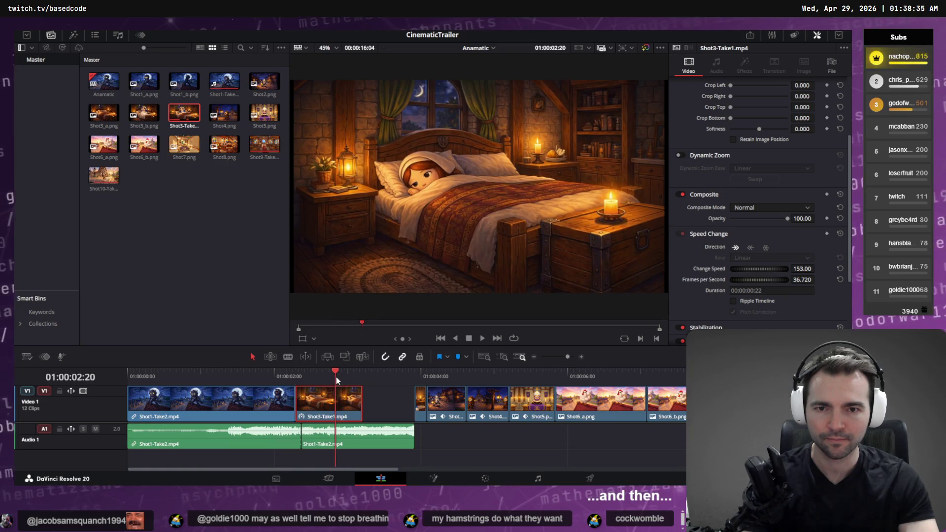
drag(294, 409, 413, 402)
click(377, 407)
drag(356, 409, 331, 411)
mouse_move(386, 400)
mouse_down()
mouse_move(410, 401)
mouse_move(306, 407)
mouse_move(348, 404)
mouse_move(316, 401)
mouse_move(288, 374)
mouse_move(387, 376)
mouse_move(364, 376)
mouse_move(376, 381)
mouse_up()
- Ripple-delete the tiny leftover clip before the knight shot and zoom out
click(421, 395)
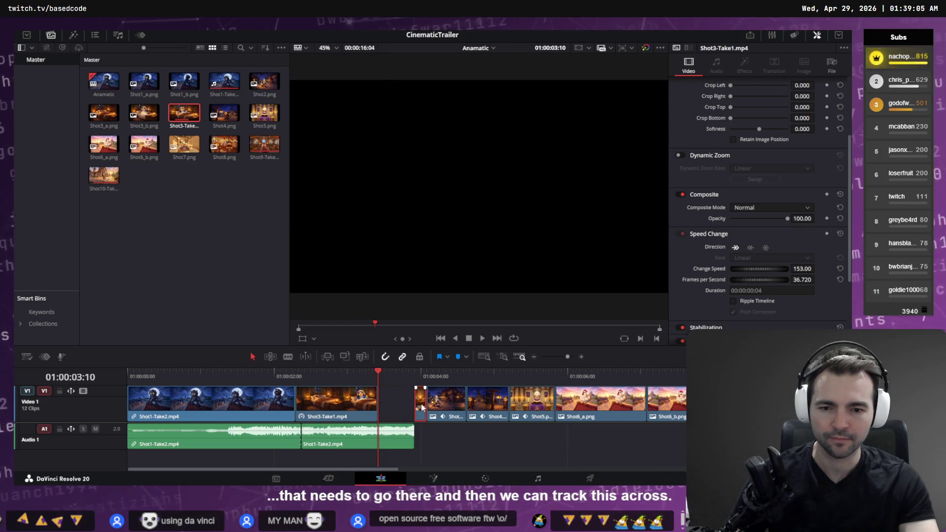
mouse_move(418, 374)
mouse_down()
mouse_move(425, 377)
mouse_move(405, 377)
mouse_move(461, 391)
mouse_move(423, 393)
mouse_up()
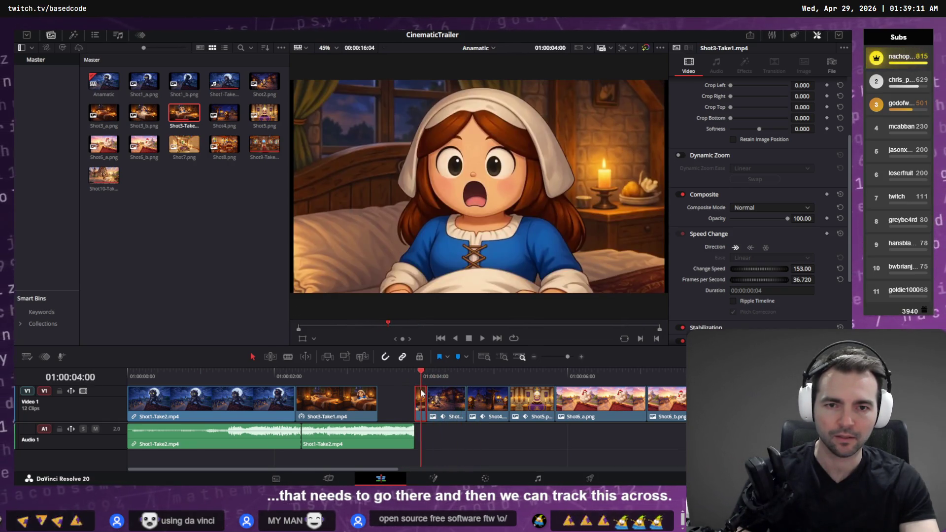
key(Delete)
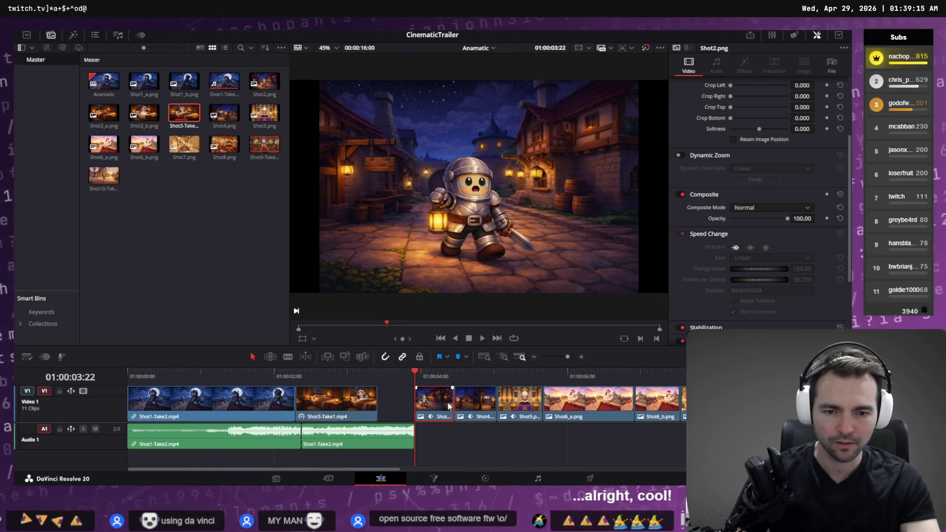
key(ctrl+minus)
key(ctrl+minus)
key(ctrl+minus)
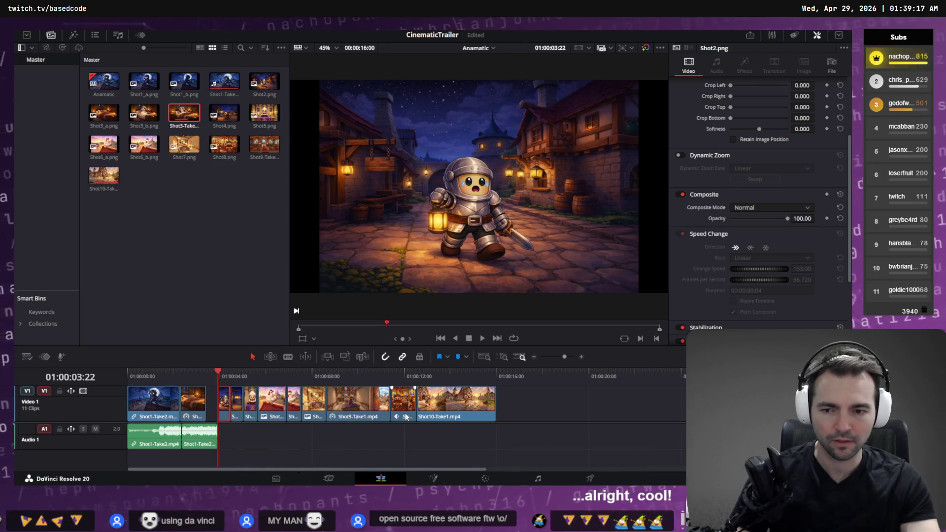
- Drag the later clip group left to follow Shot3-Take1, saving along the way
drag(513, 406, 211, 411)
mouse_move(164, 375)
mouse_down()
mouse_move(155, 377)
mouse_move(167, 383)
mouse_up()
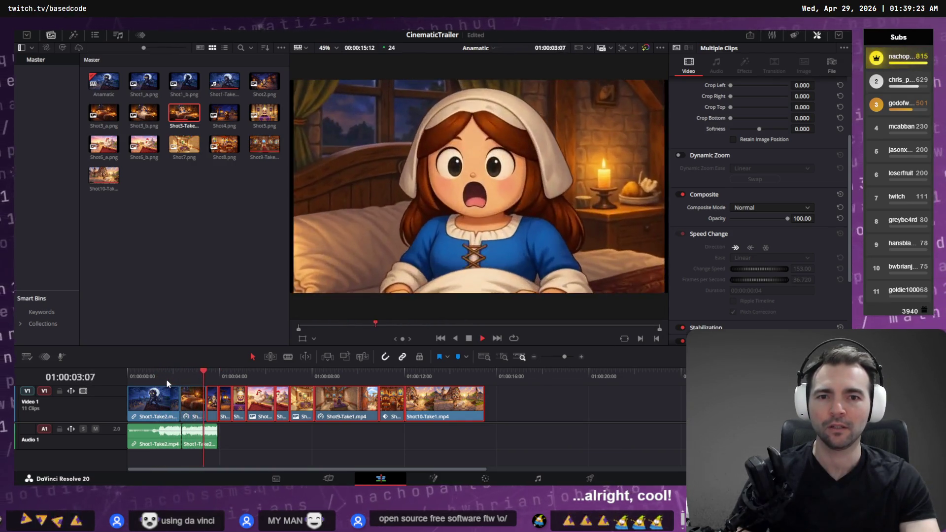
mouse_move(158, 378)
mouse_down()
mouse_move(200, 371)
mouse_move(185, 372)
mouse_up()
key(ctrl+s)
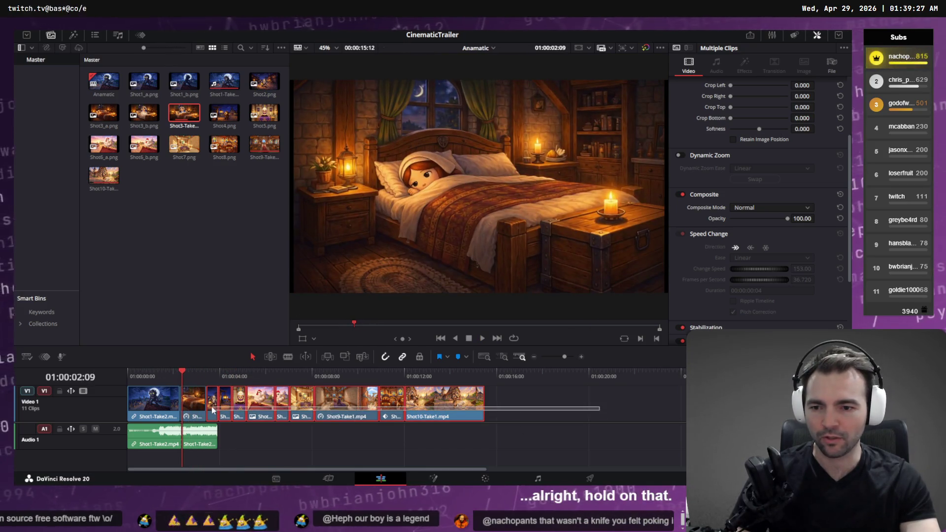
drag(226, 407, 273, 407)
key(ctrl+s)
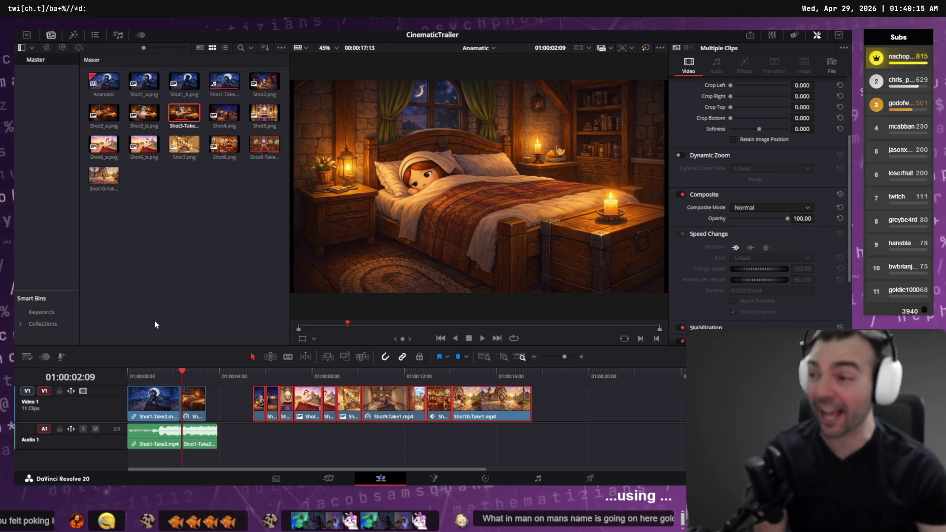
mouse_move(259, 406)
mouse_down()
mouse_move(211, 407)
mouse_move(207, 385)
mouse_move(178, 378)
mouse_move(199, 379)
mouse_move(189, 379)
mouse_move(190, 407)
mouse_up()
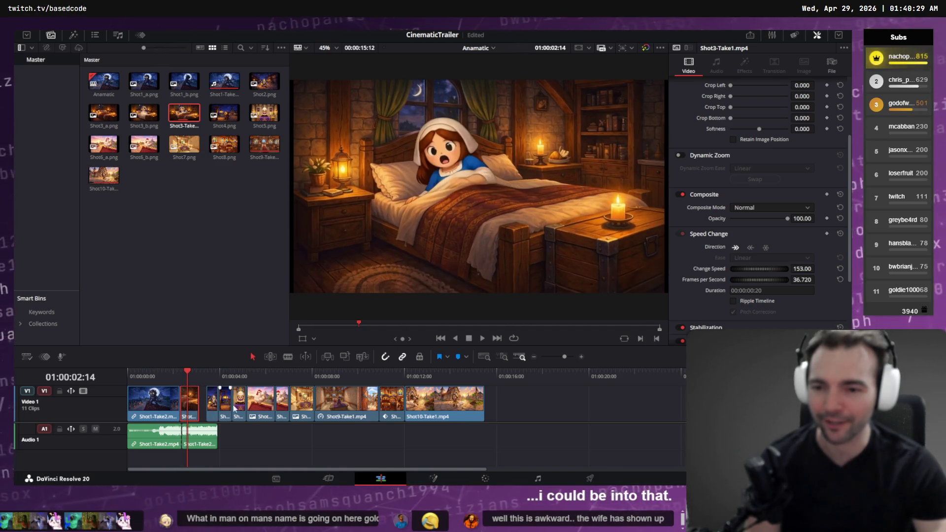
- Shift the clips after the gap 7 frames left and play from the start
drag(533, 403, 201, 412)
drag(136, 375, 141, 380)
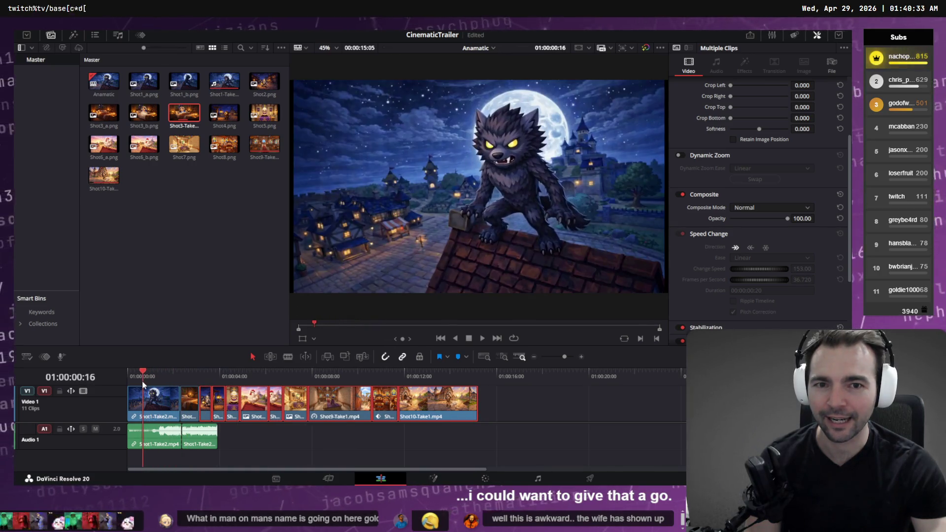
key(space)
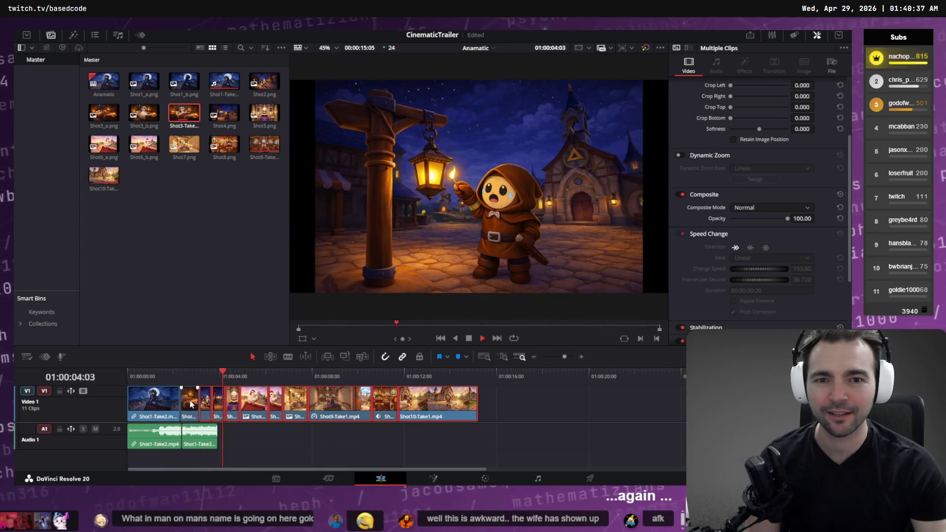
- Replay the trailer, scrubbing back over the werewolf, knight and tavern shots to review
mouse_move(197, 371)
mouse_down()
mouse_move(259, 375)
mouse_move(112, 375)
mouse_up()
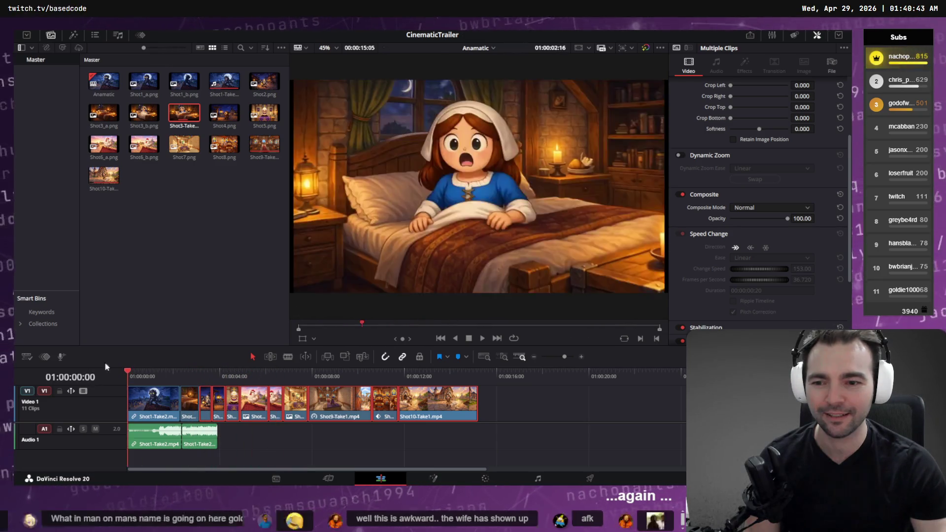
key(space)
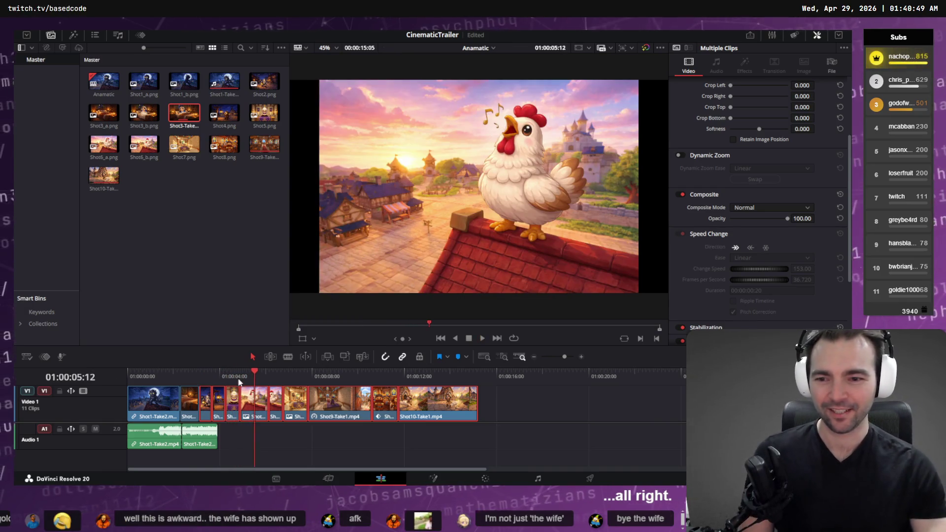
click(199, 374)
drag(199, 375, 177, 373)
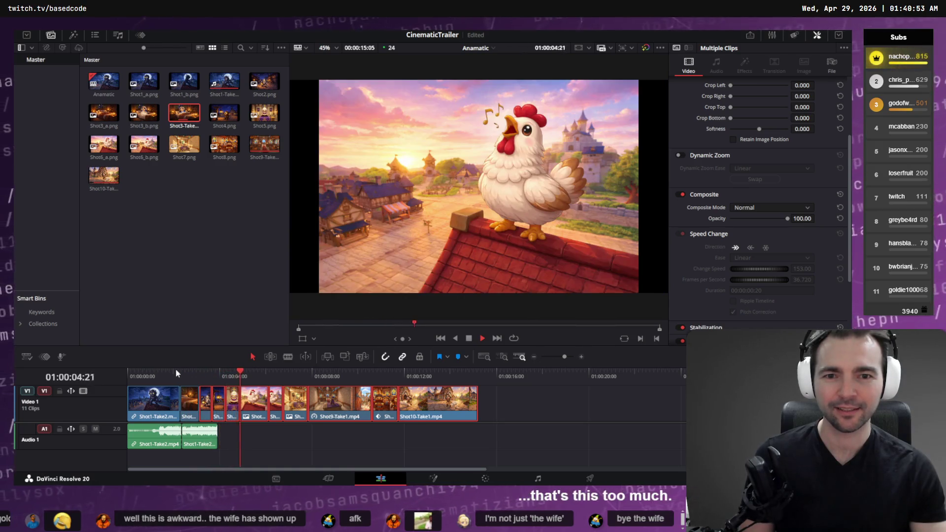
click(207, 375)
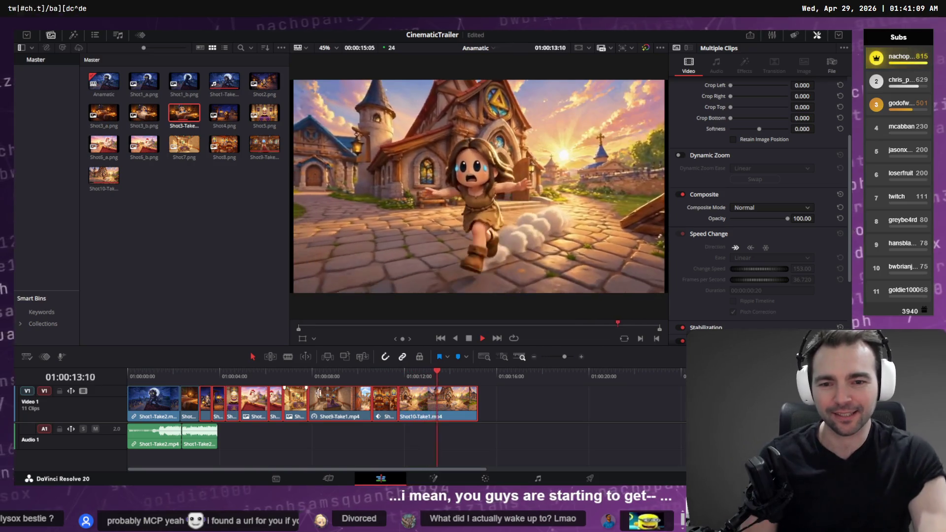
click(385, 376)
drag(385, 377, 374, 378)
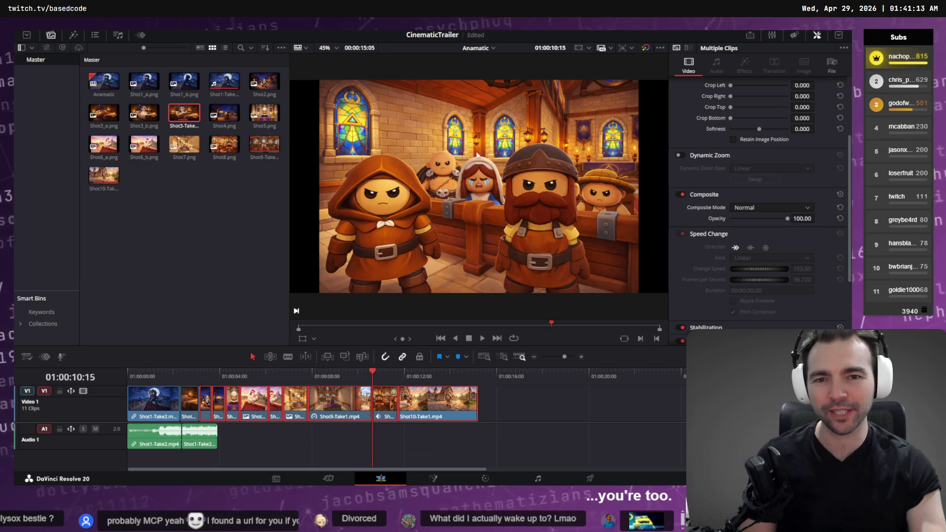
mouse_move(373, 381)
mouse_down()
mouse_move(442, 371)
mouse_move(385, 384)
mouse_move(455, 379)
mouse_move(143, 392)
mouse_move(328, 374)
mouse_move(477, 374)
mouse_move(172, 377)
mouse_up()
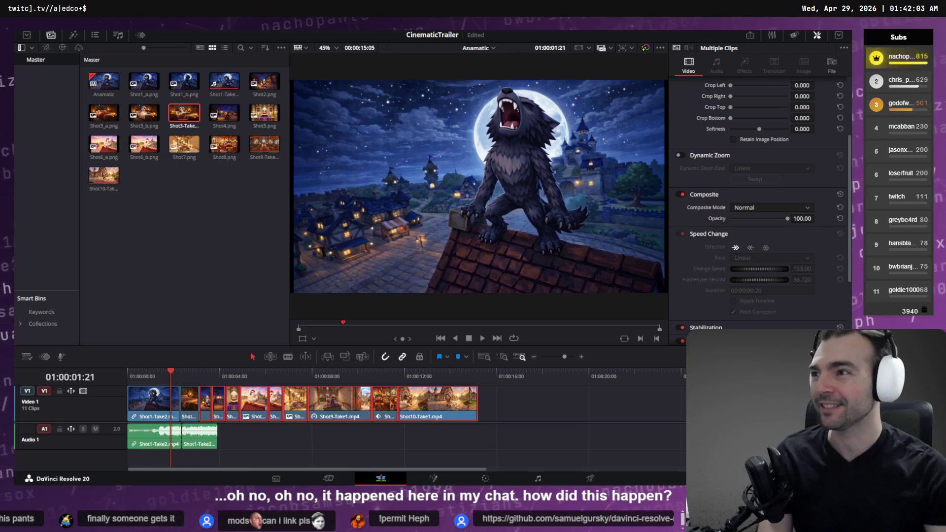
mouse_move(296, 372)
mouse_down()
mouse_move(248, 372)
mouse_move(311, 368)
mouse_up()
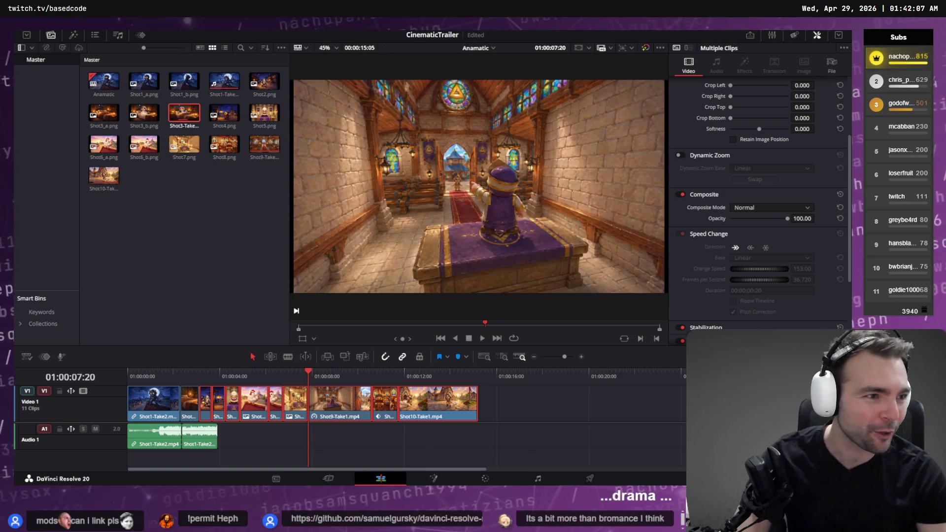
key(alt+Tab)
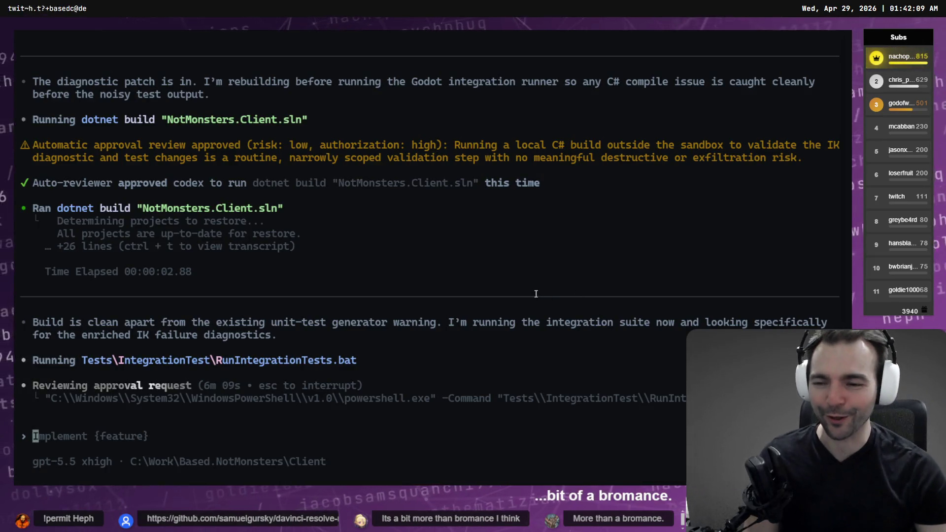
key(alt+Tab)
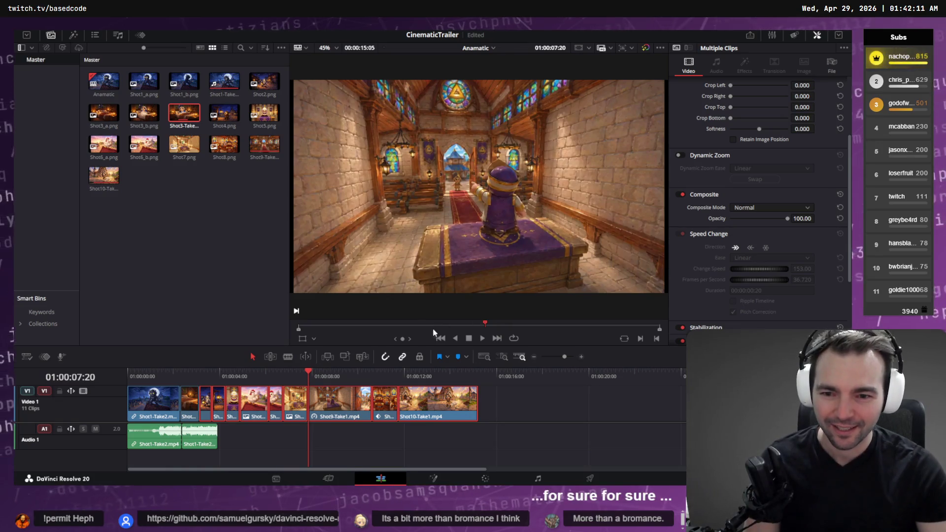
key(alt+Tab)
scroll(169, 278, up, 5)
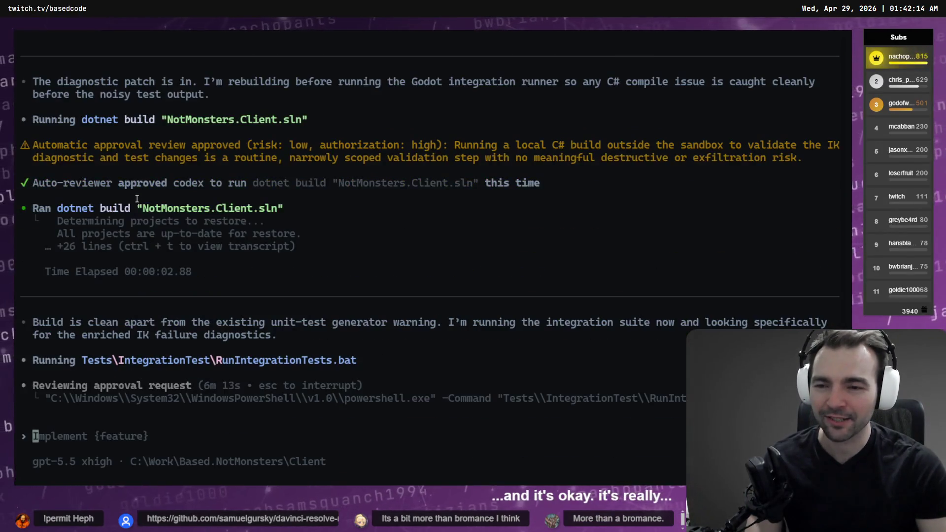
key(alt+Tab)
- Rewind to the knight shot at 01:00:03:10, then remove the maiden reference image in Higgsfield
mouse_move(273, 376)
mouse_down()
mouse_move(160, 377)
mouse_move(261, 395)
mouse_move(491, 405)
mouse_move(214, 394)
mouse_move(166, 375)
mouse_move(236, 367)
mouse_move(184, 374)
mouse_move(213, 374)
mouse_move(200, 376)
mouse_up()
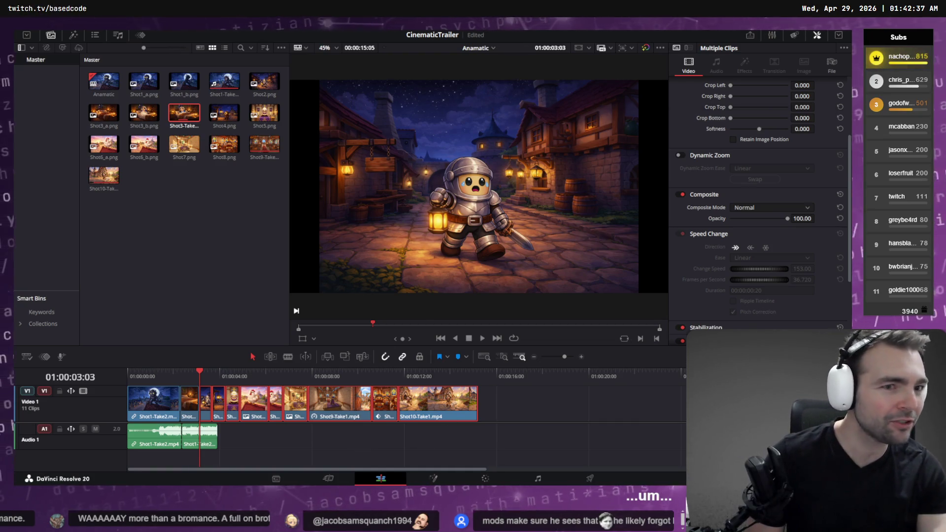
key(alt+Tab)
key(alt+Tab)
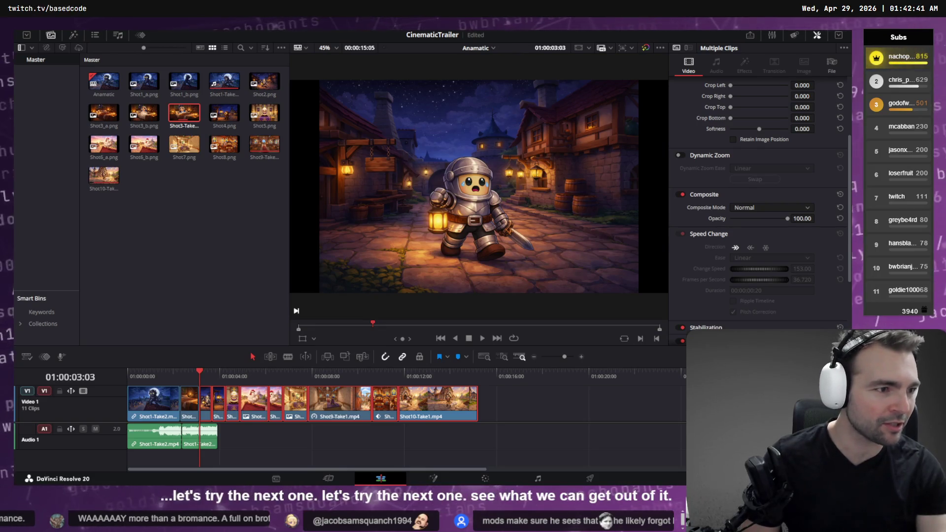
key(alt+Tab)
click(99, 158)
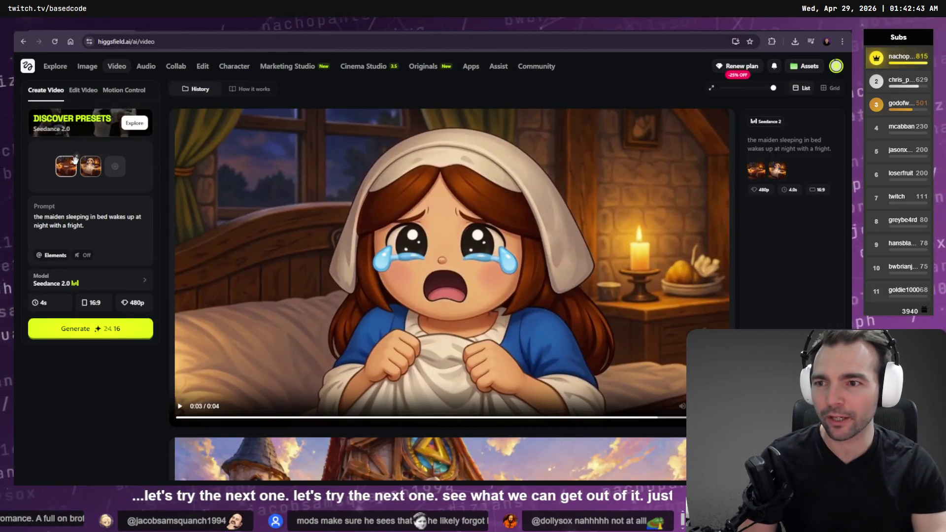
- Replace the maiden shot's reference images with image (1).png uploaded from Downloads
click(73, 159)
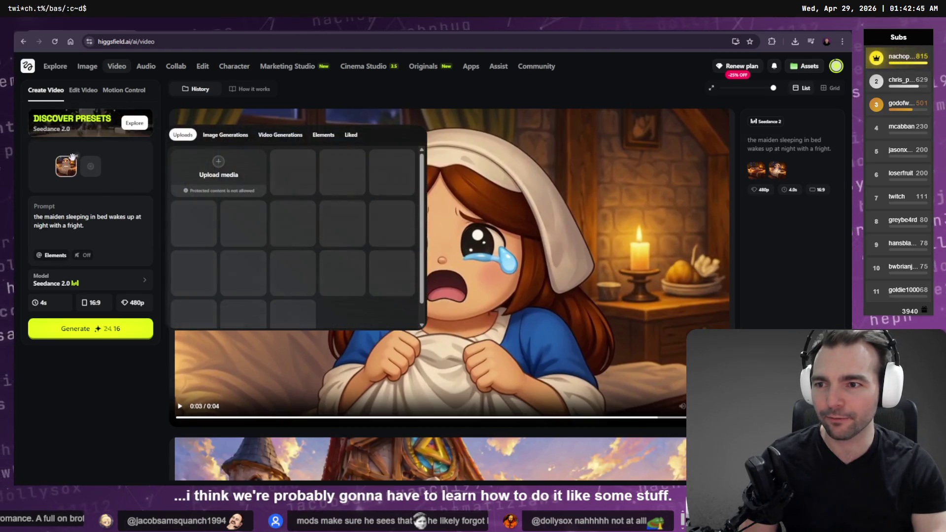
click(66, 170)
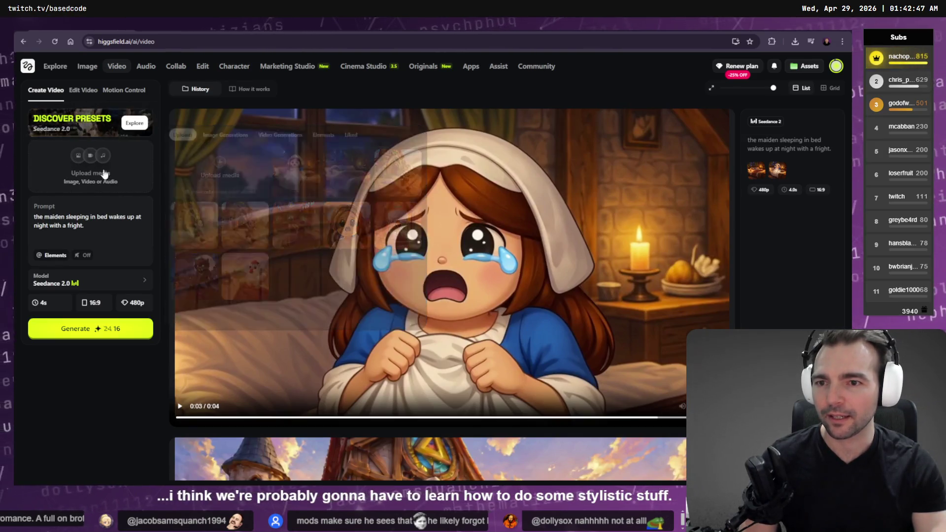
click(64, 167)
click(220, 170)
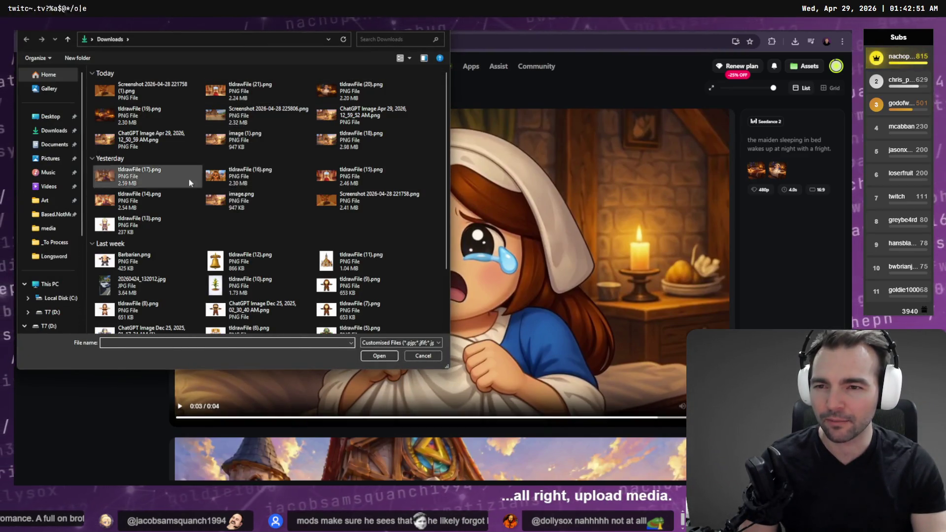
double_click(235, 147)
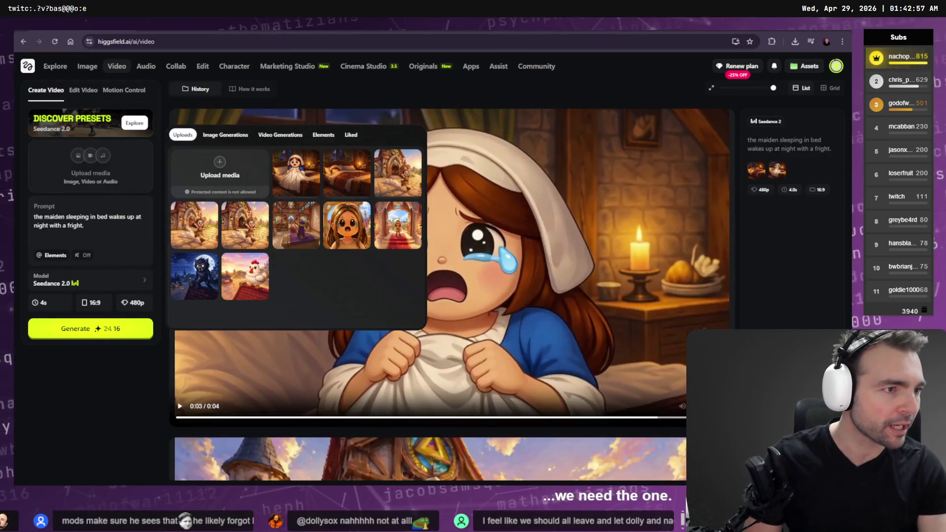
key(alt+Tab)
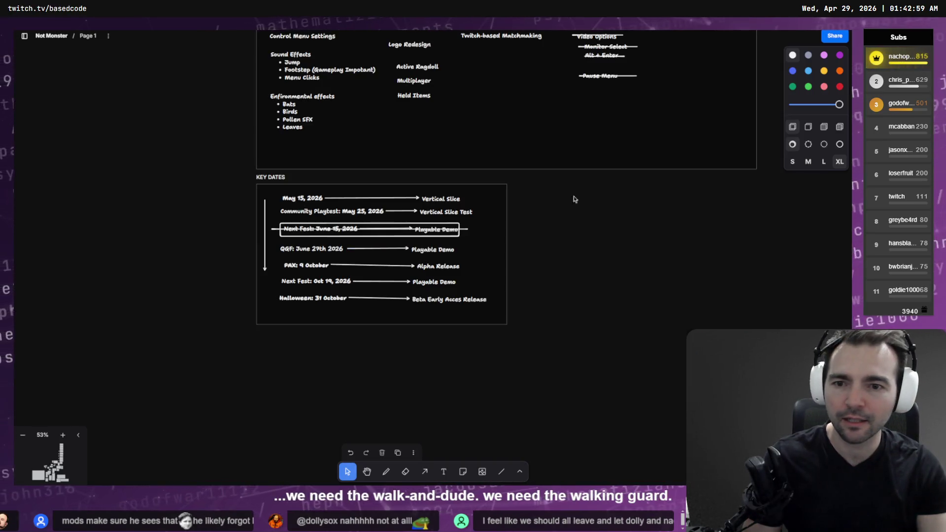
- Download the Shot2 knight-with-lantern storyboard image as a PNG and drag it toward Higgsfield's uploads
scroll(607, 199, down, 10)
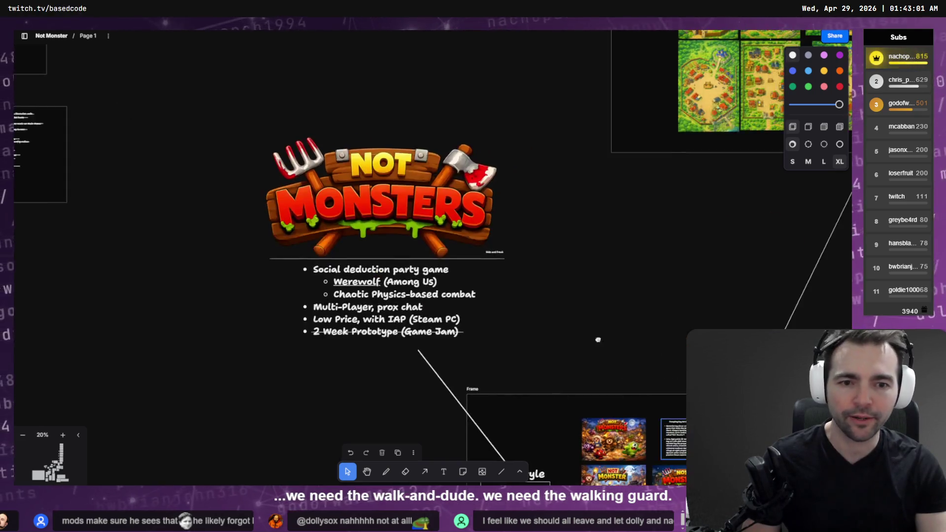
scroll(441, 163, down, 5)
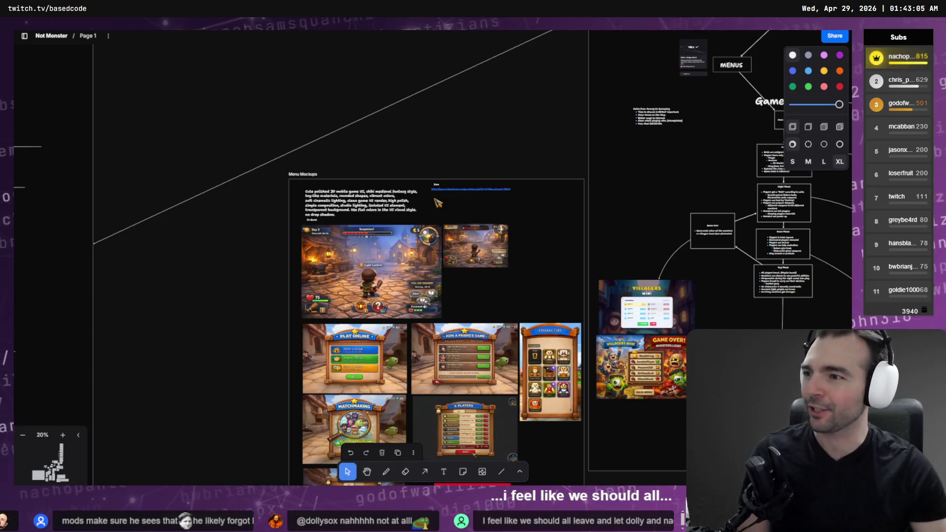
scroll(293, 207, left, 10)
scroll(270, 248, left, 5)
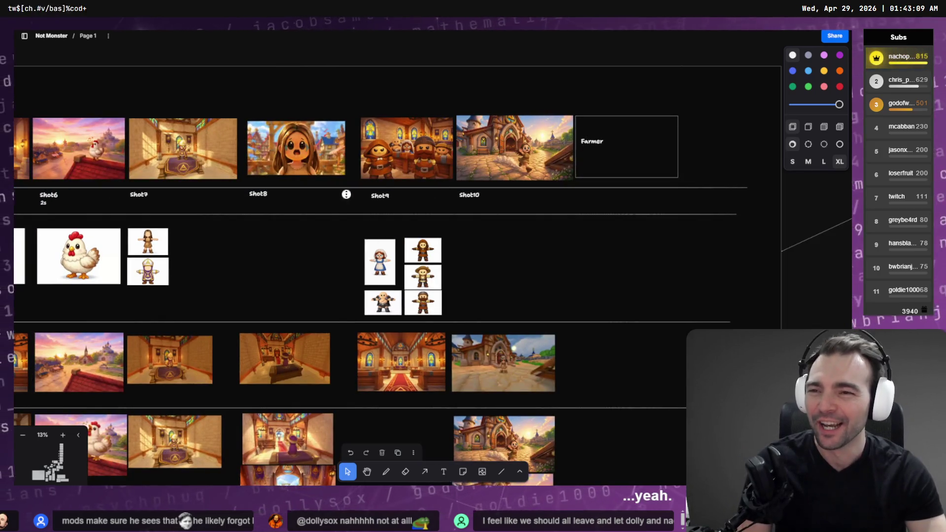
scroll(295, 266, left, 5)
scroll(208, 277, left, 5)
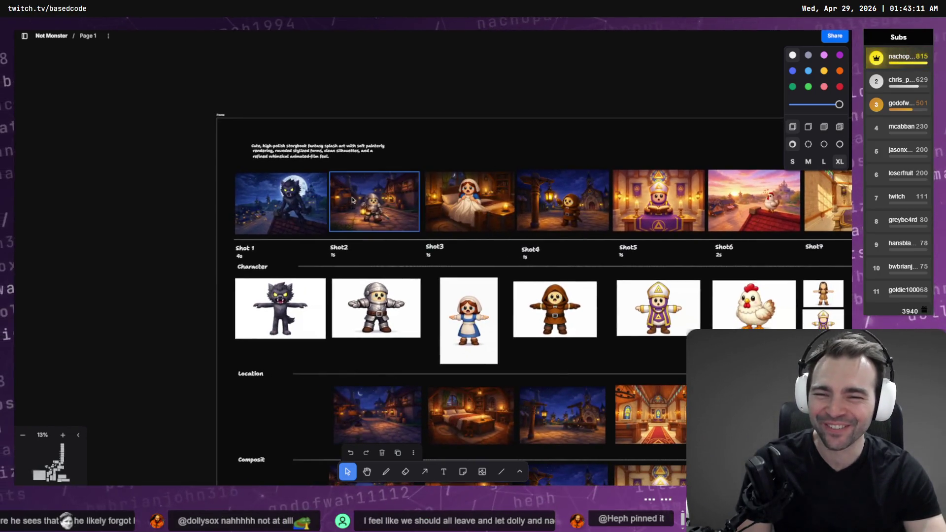
click(353, 199)
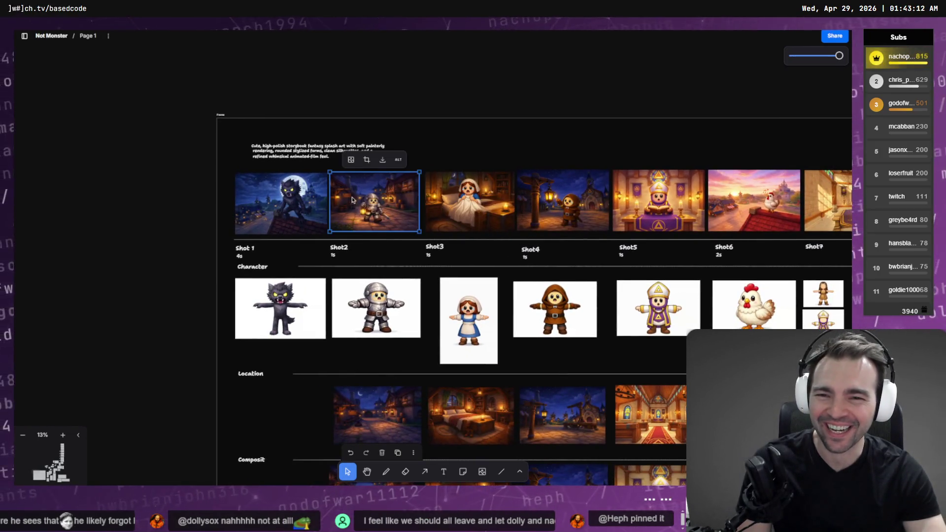
click(383, 160)
drag(702, 38, 658, 91)
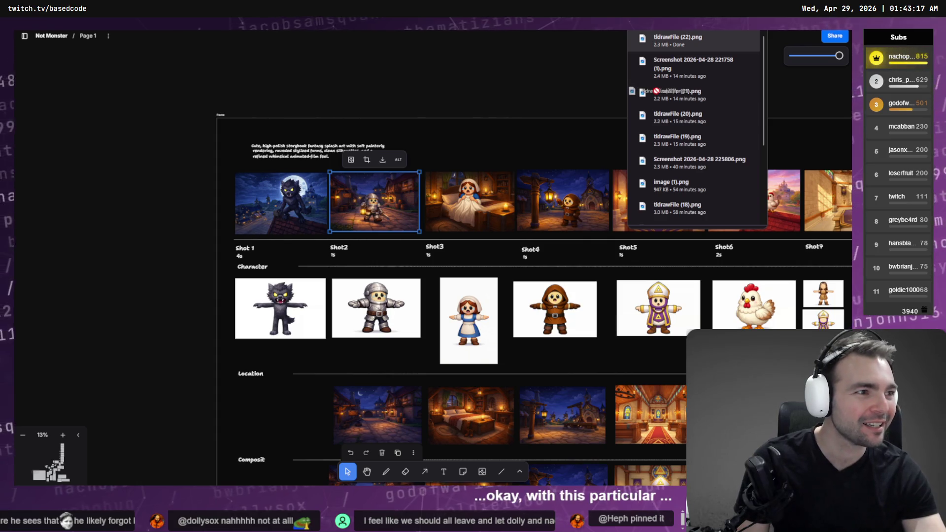
mouse_move(657, 90)
mouse_down()
mouse_move(148, 202)
mouse_move(132, 196)
mouse_move(134, 184)
mouse_move(238, 169)
mouse_up()
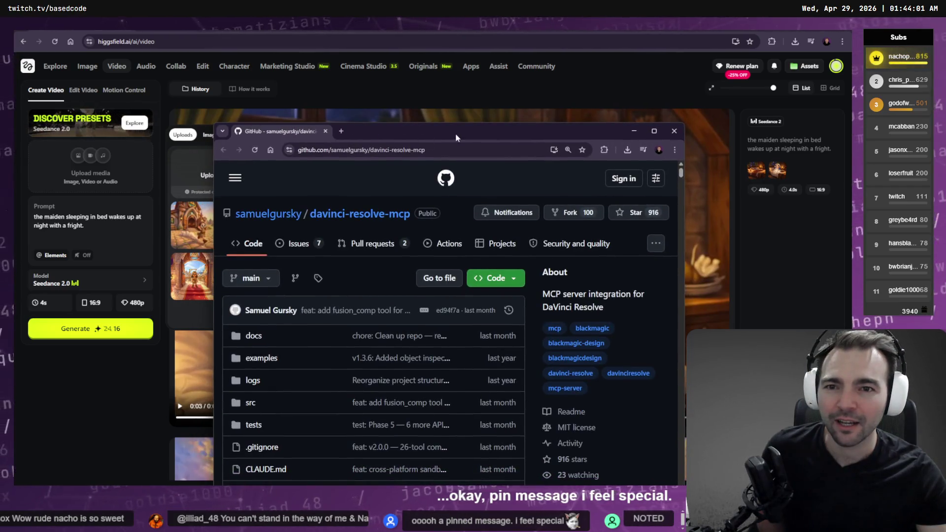
- Maximize the davinci-resolve-mcp GitHub repository window
double_click(456, 132)
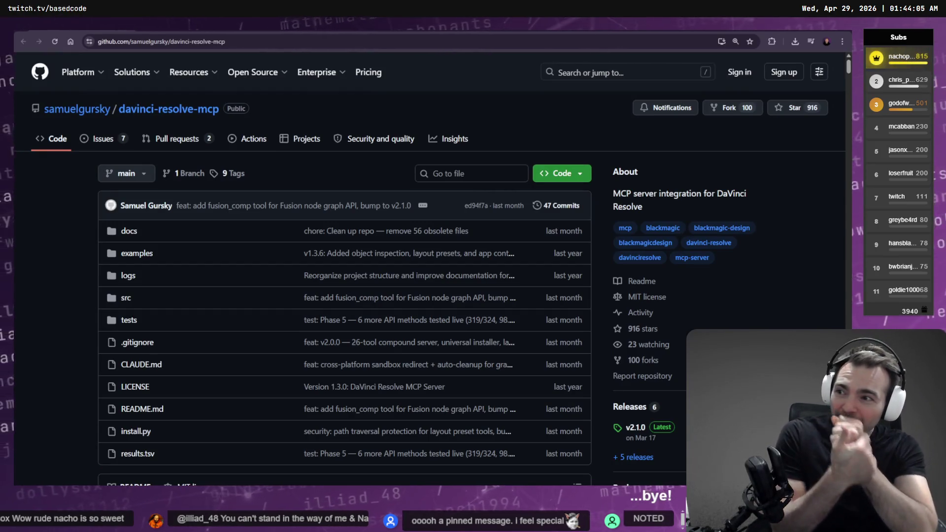
- Bookmark the davinci-resolve-mcp repository in the Research folder
scroll(176, 386, down, 1)
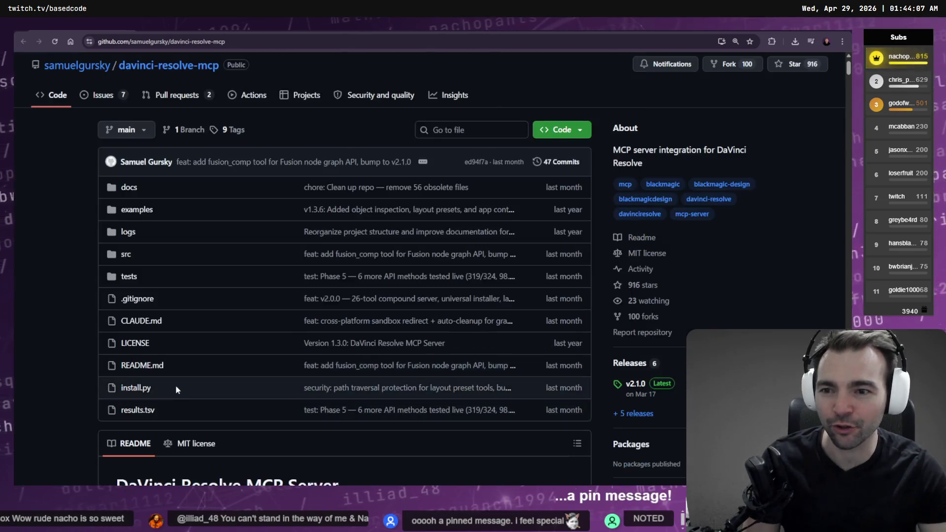
scroll(175, 385, down, 15)
scroll(296, 313, down, 3)
scroll(300, 311, up, 20)
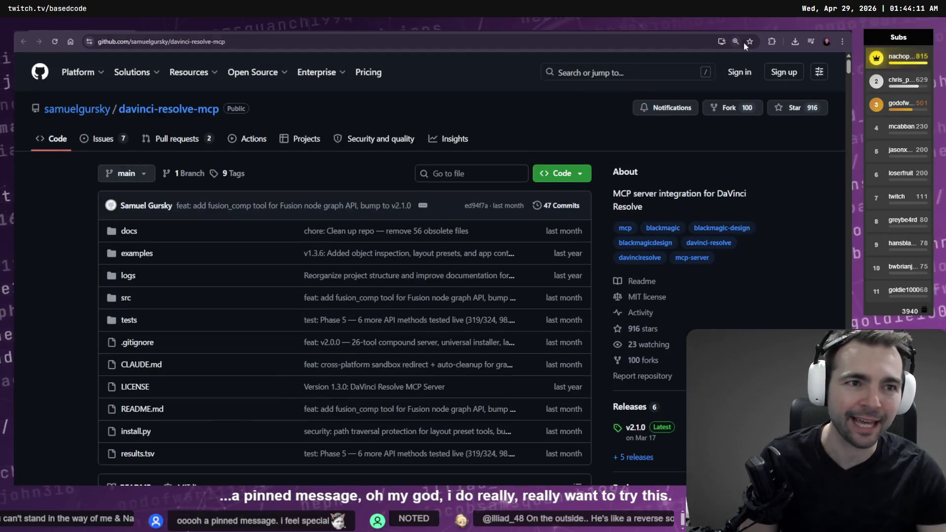
click(749, 42)
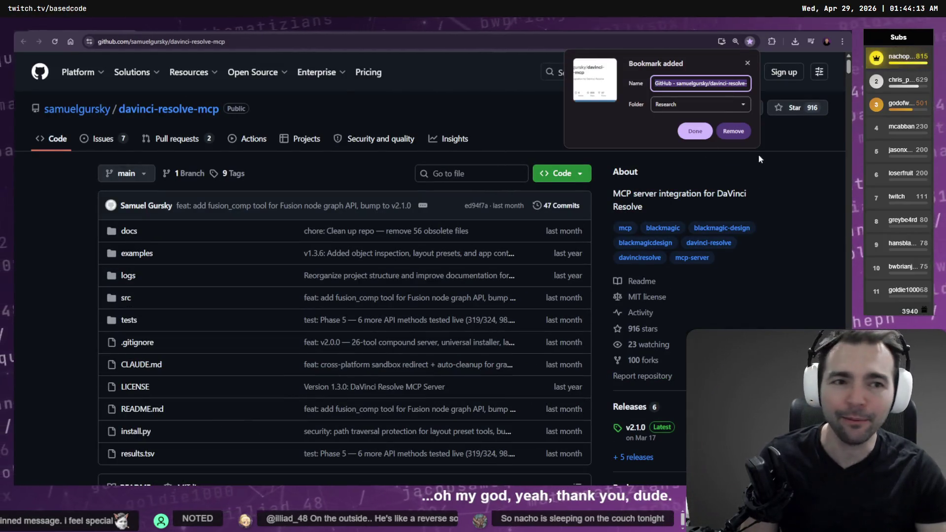
click(695, 131)
- Scroll through the davinci-resolve-mcp README
scroll(306, 221, down, 8)
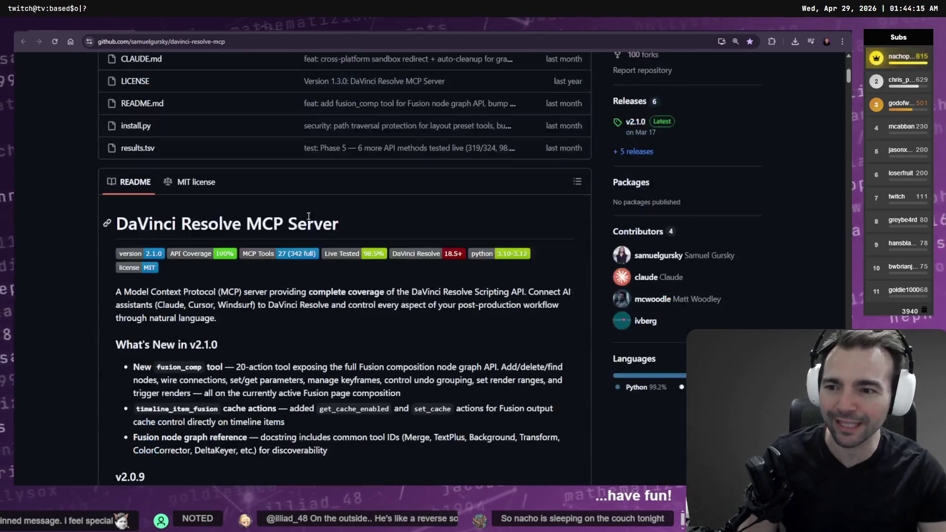
scroll(321, 193, down, 3)
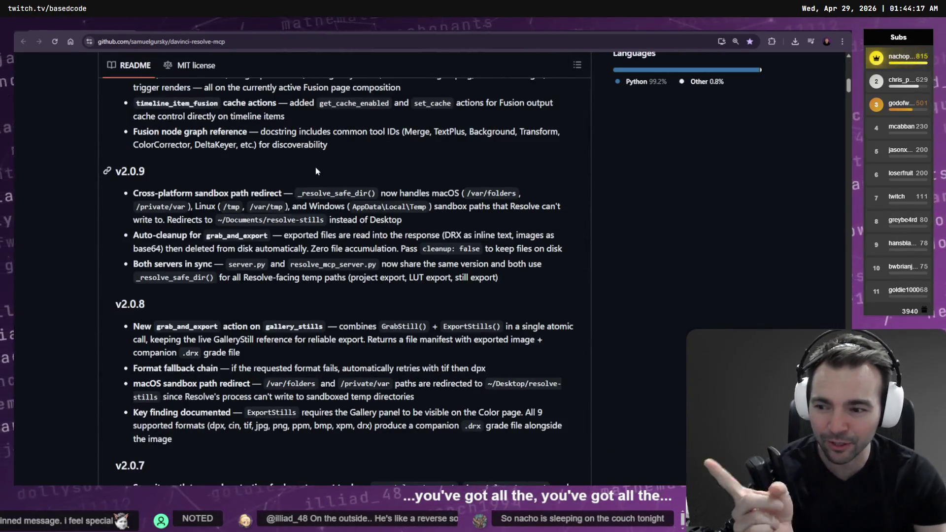
scroll(325, 193, down, 8)
scroll(328, 197, down, 6)
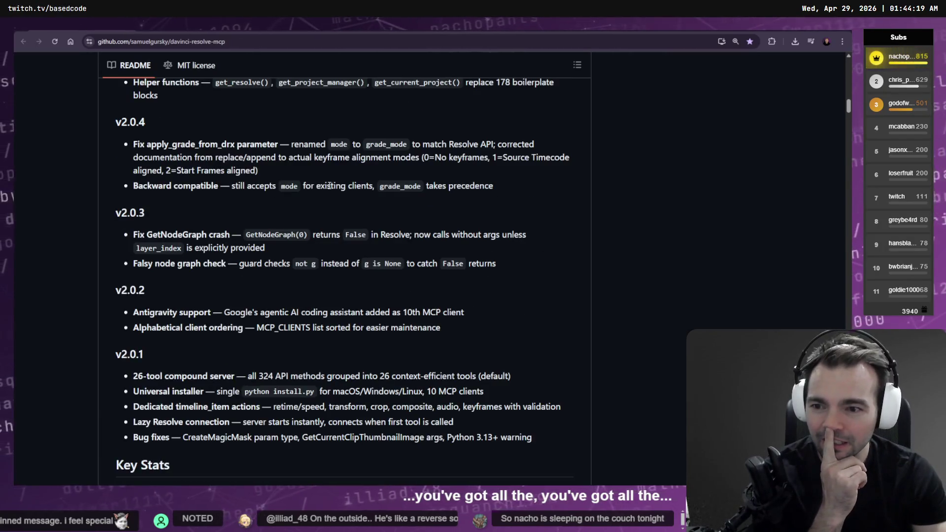
scroll(329, 185, down, 7)
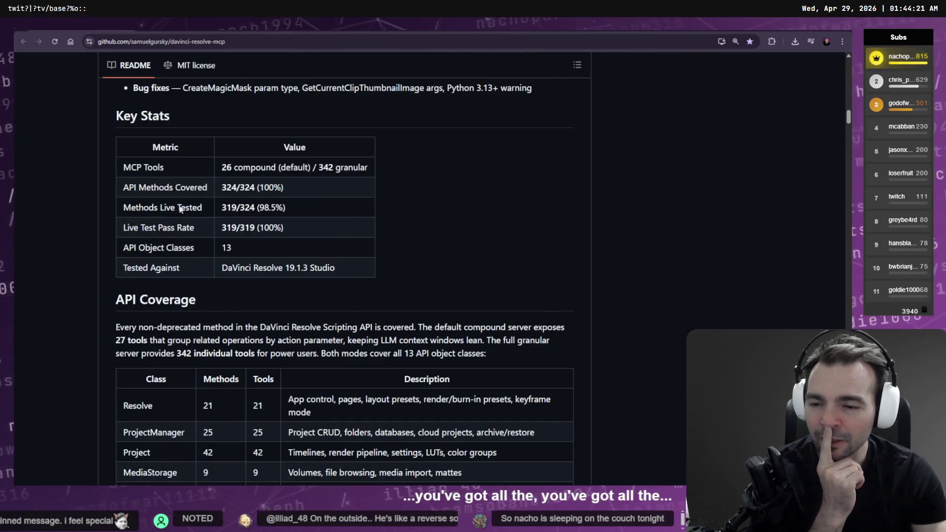
scroll(184, 341, down, 5)
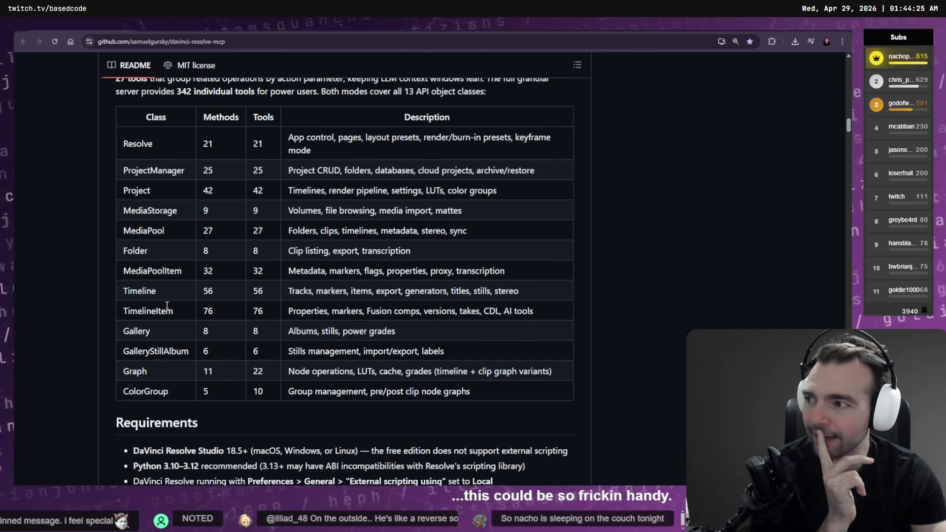
scroll(167, 305, down, 2)
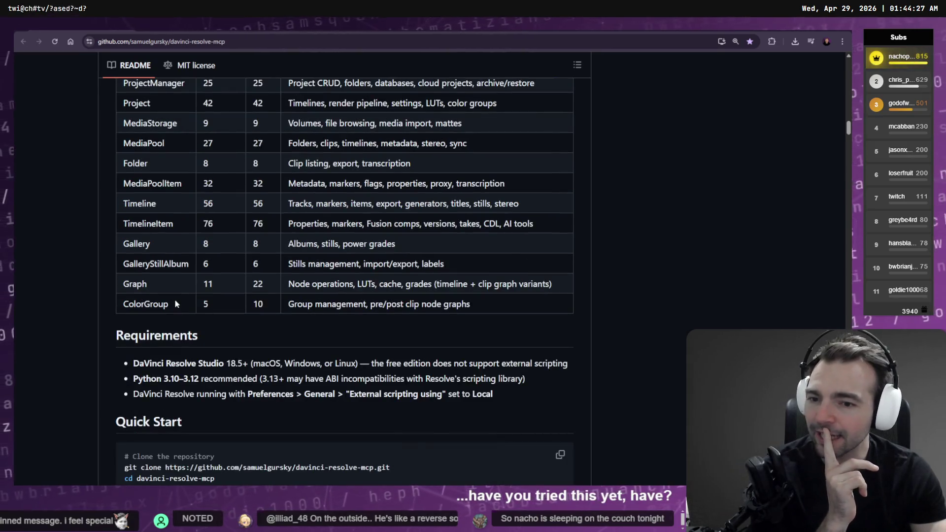
scroll(175, 303, down, 4)
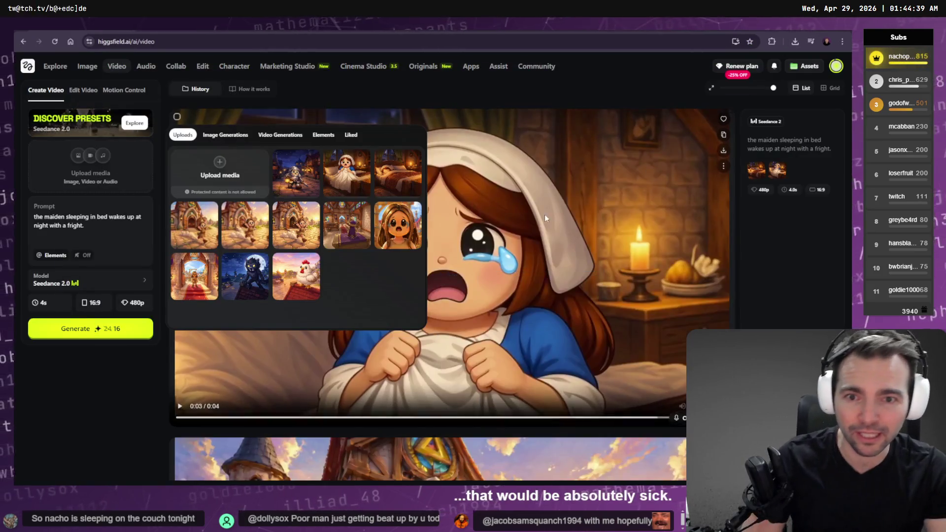
- With the night-street image as reference, generate a clip from the prompt 'a guard is patrolling at night. he stops with shock at a loud sound.'
click(298, 170)
click(92, 214)
triple_click(99, 221)
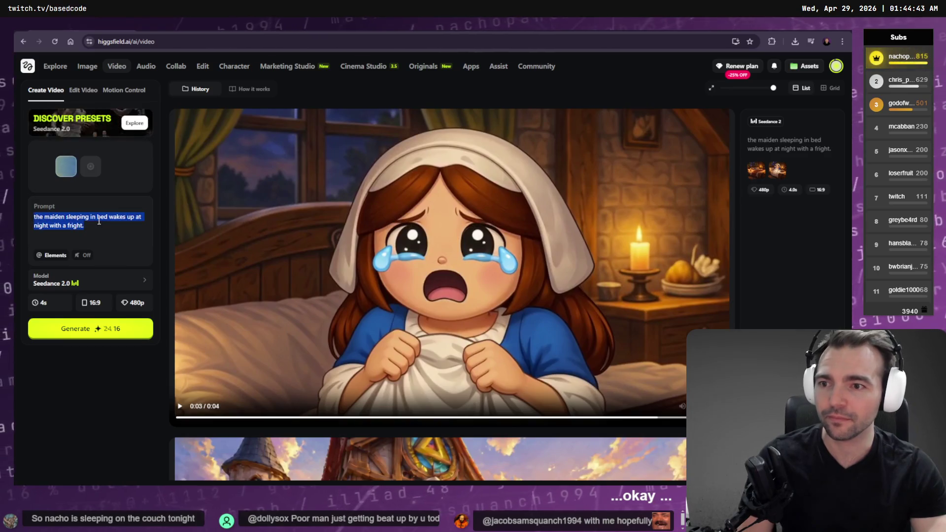
key(BackSpace)
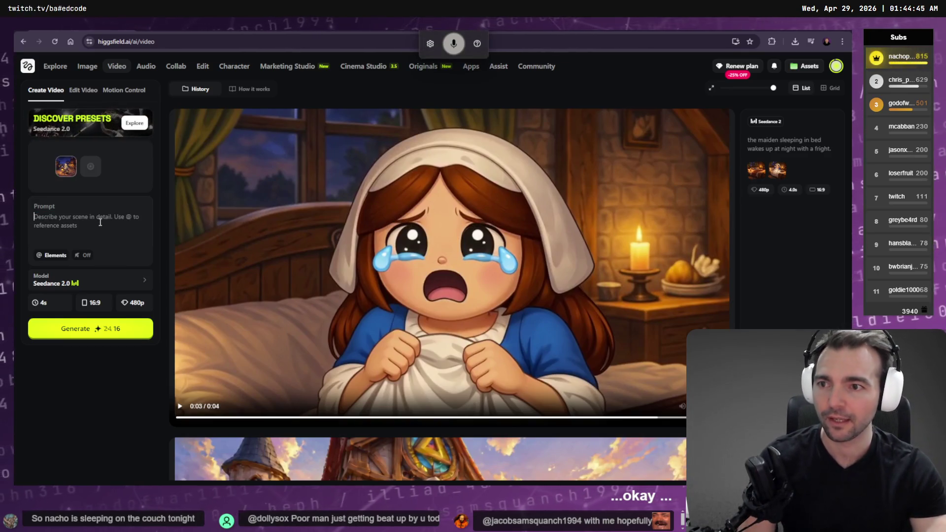
text(a guard is patrolling at night. he stops with shock at a loud sound.)
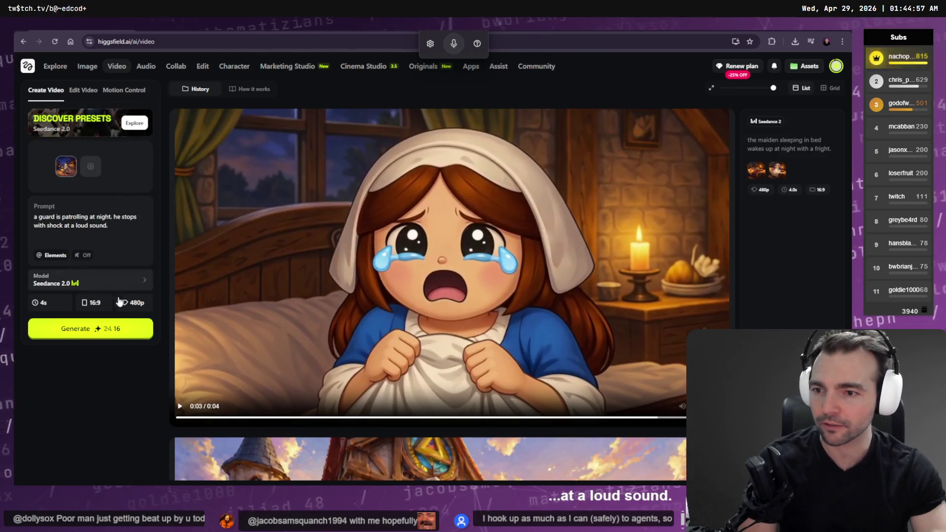
click(92, 330)
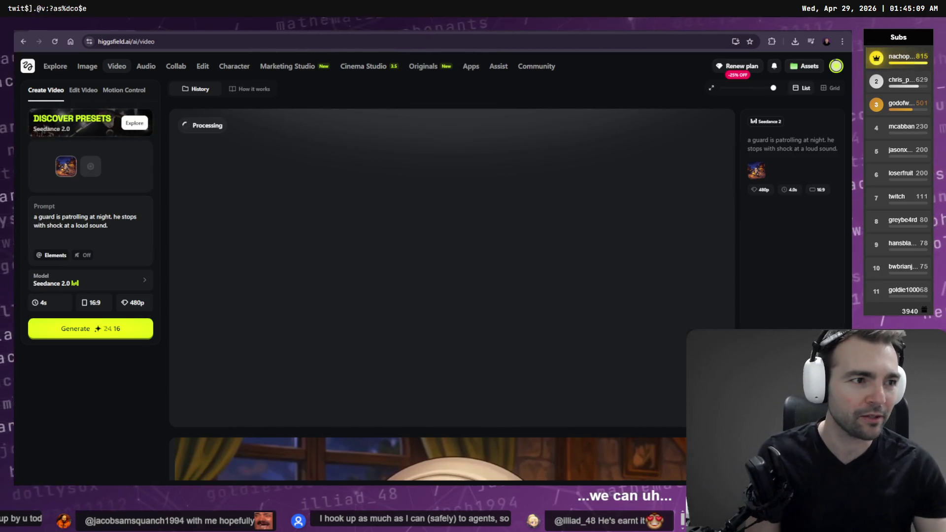
key(alt+Tab)
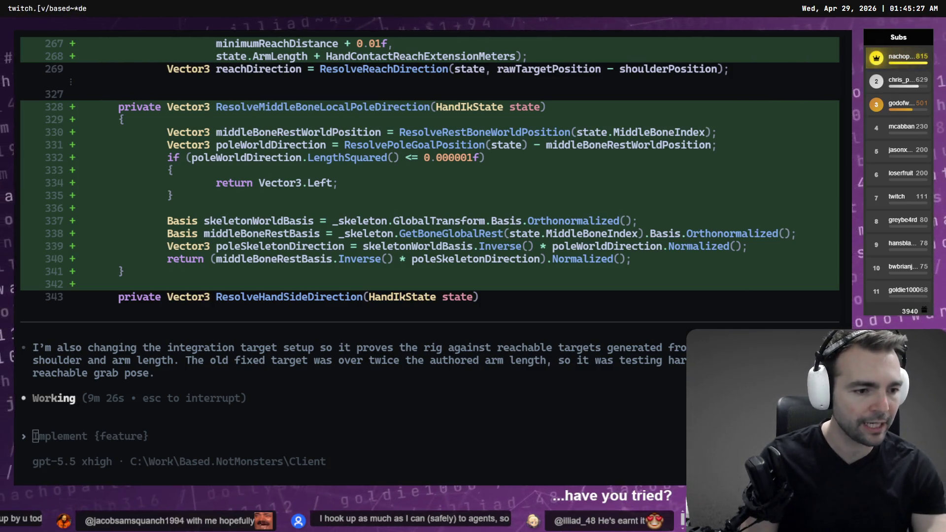
key(super+e)
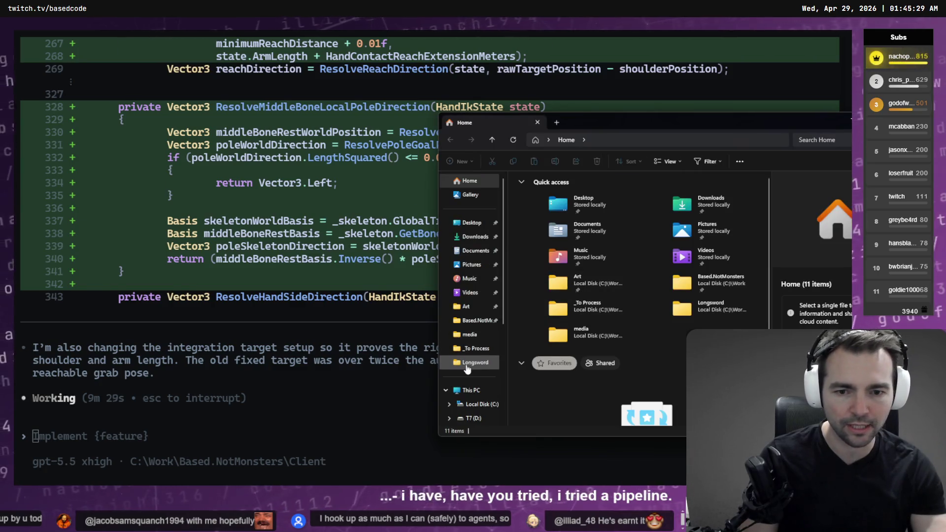
click(478, 404)
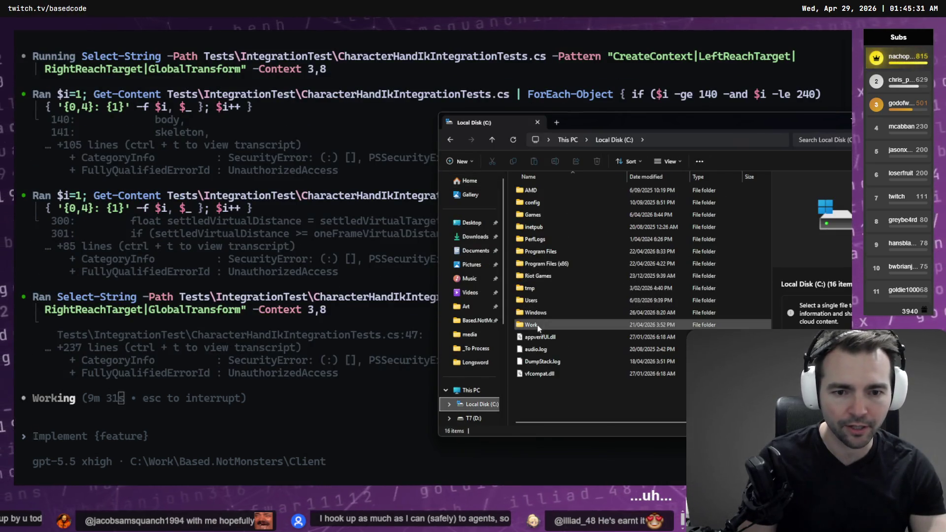
double_click(537, 325)
click(547, 300)
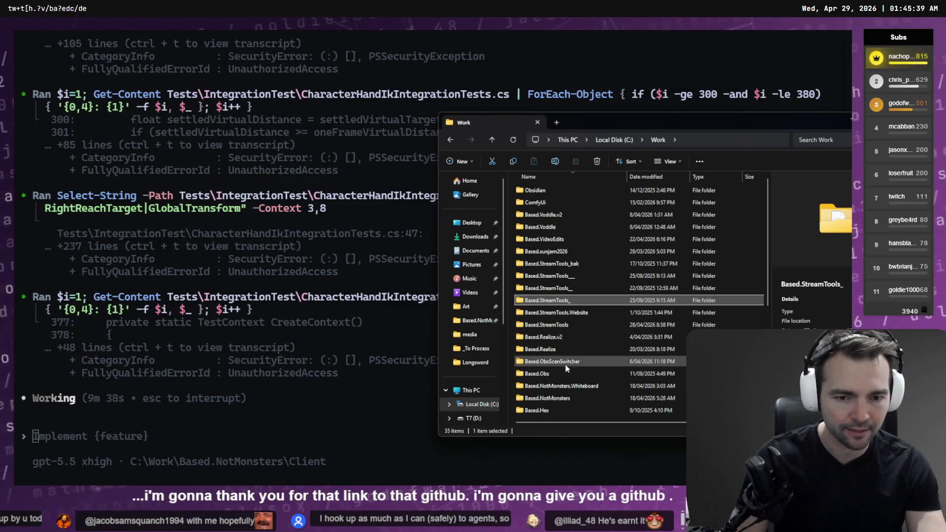
scroll(581, 335, down, 2)
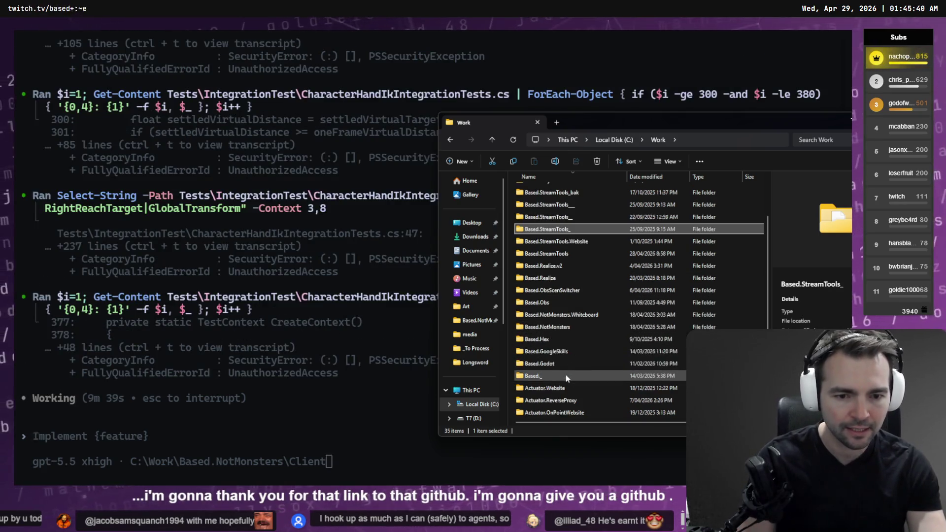
click(594, 351)
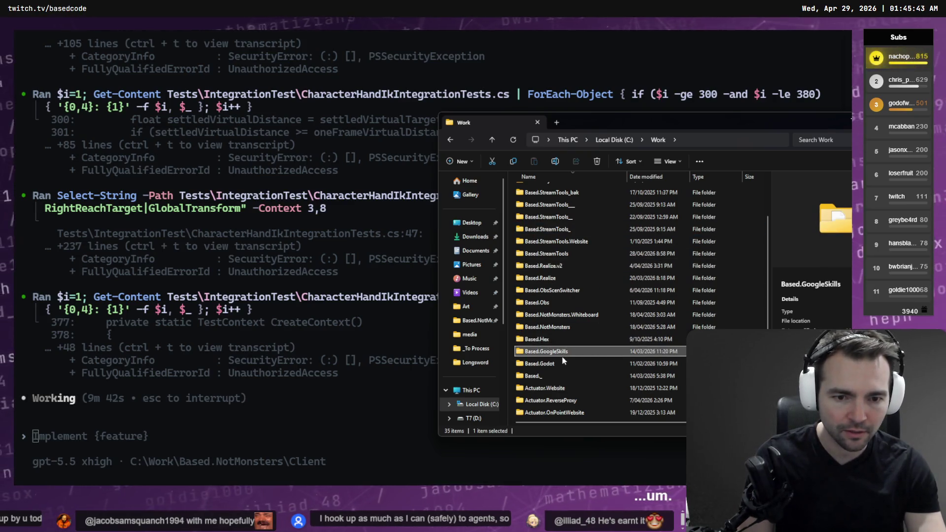
click(573, 304)
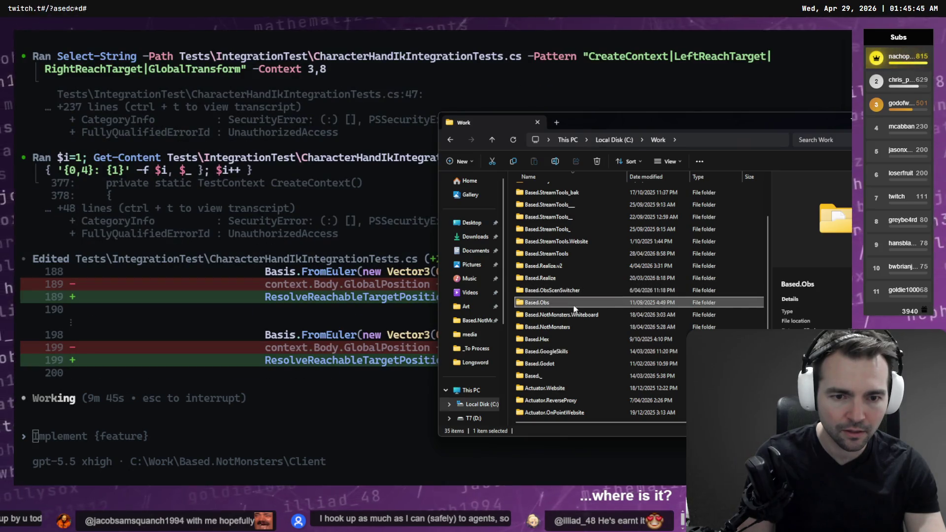
scroll(605, 271, up, 2)
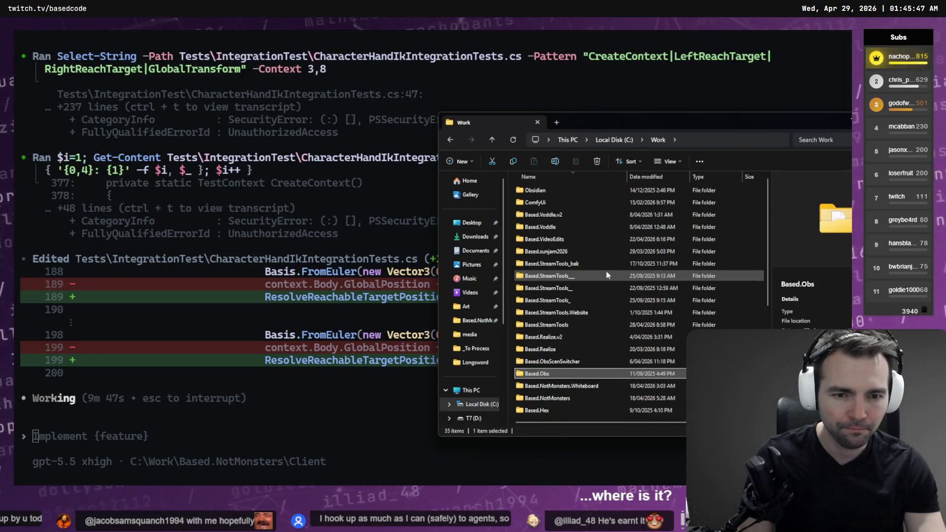
double_click(572, 240)
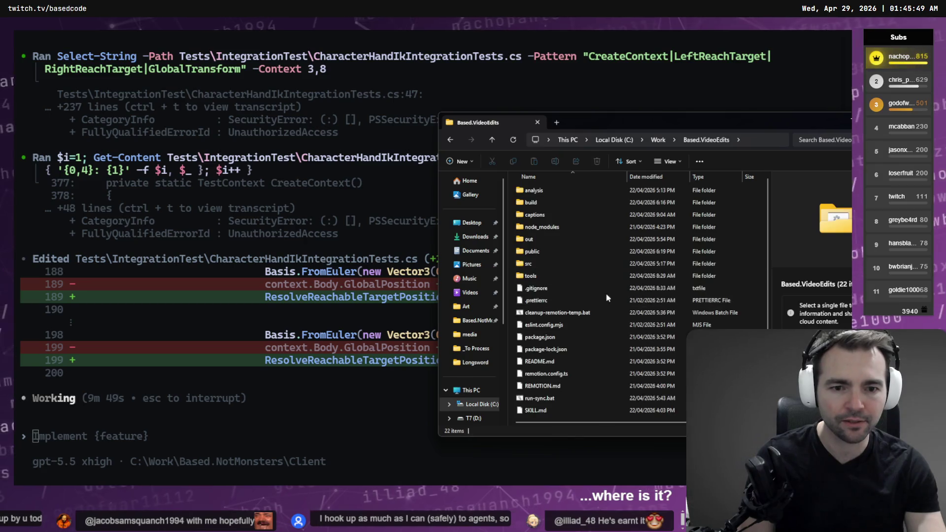
scroll(719, 283, down, 1)
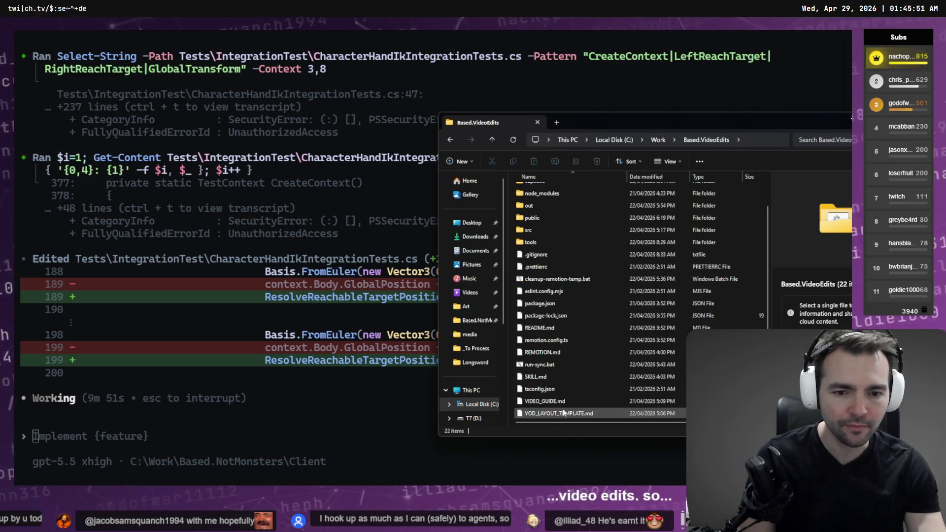
key(alt+Tab)
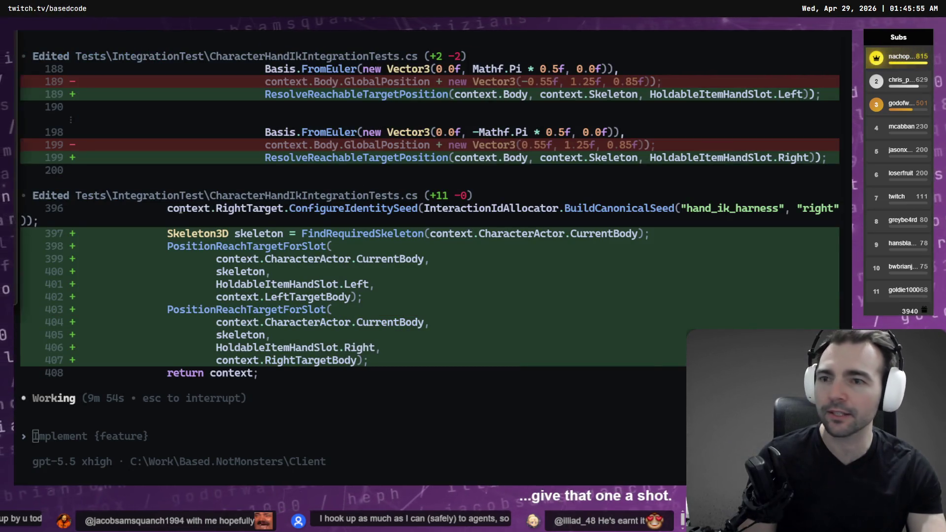
key(alt+Tab)
- Search Google for 'remotion' and open the Remotion docs page 'Prompting videos with Claude Code'
text(remotion)
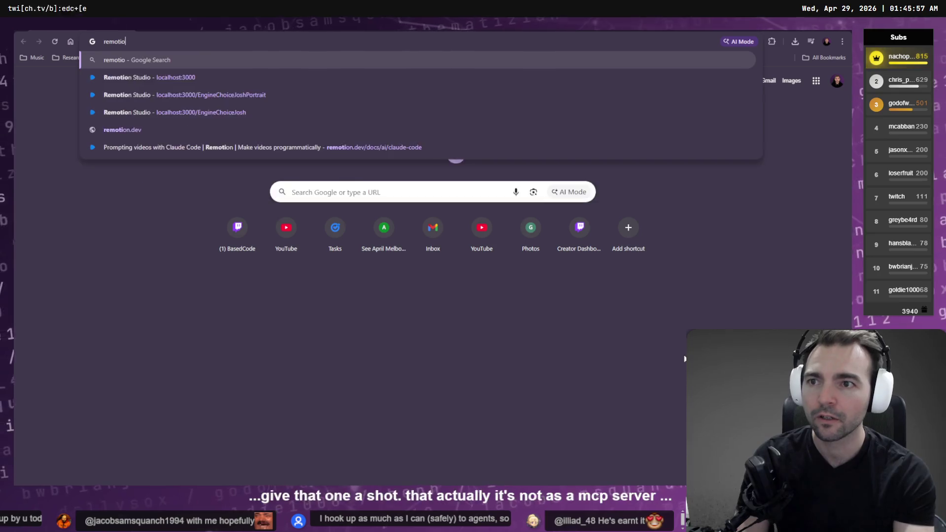
key(Return)
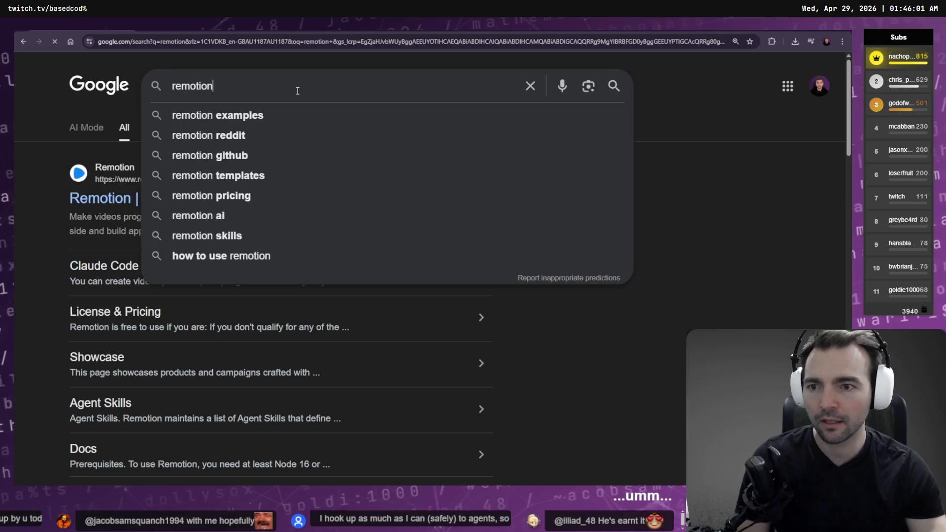
click(296, 91)
click(104, 266)
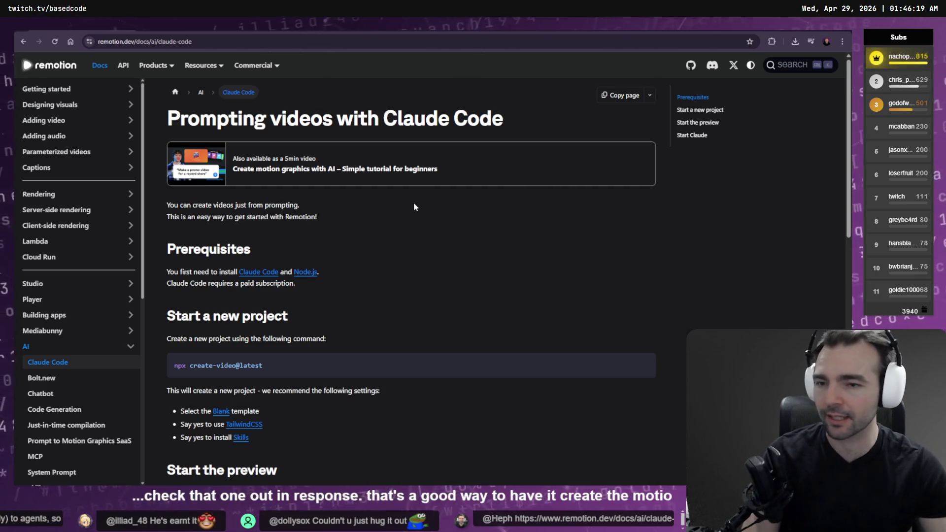
key(alt+Tab)
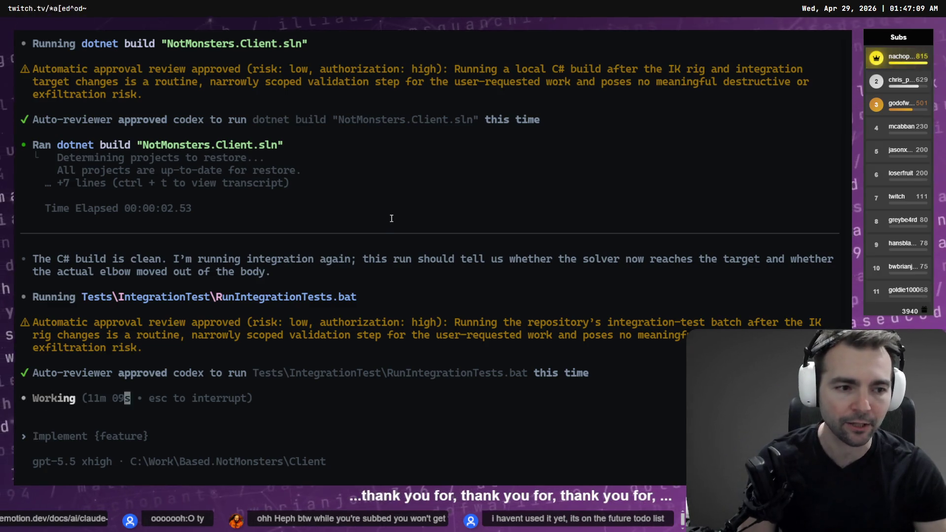
- Download the Shot4 storyboard image from tldraw as a PNG
key(alt+Tab)
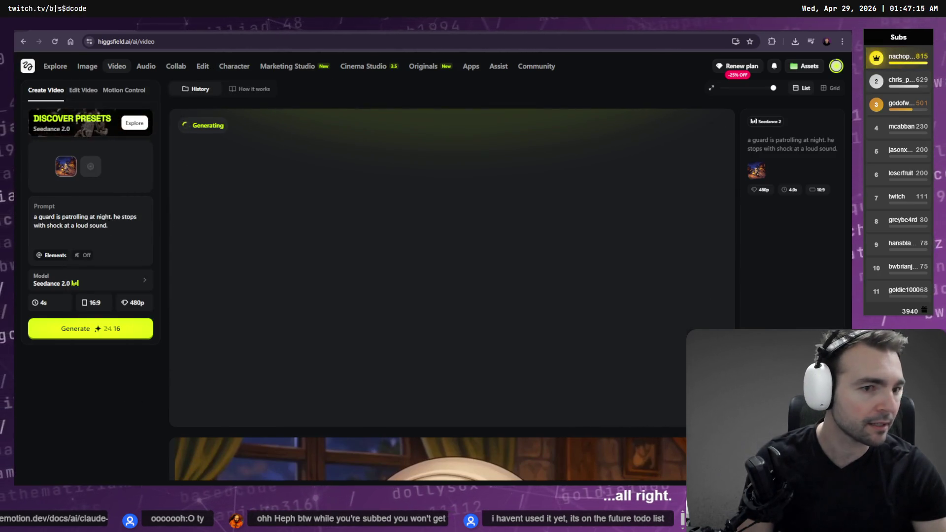
key(alt+Tab)
click(389, 206)
right_click(389, 206)
key(Escape)
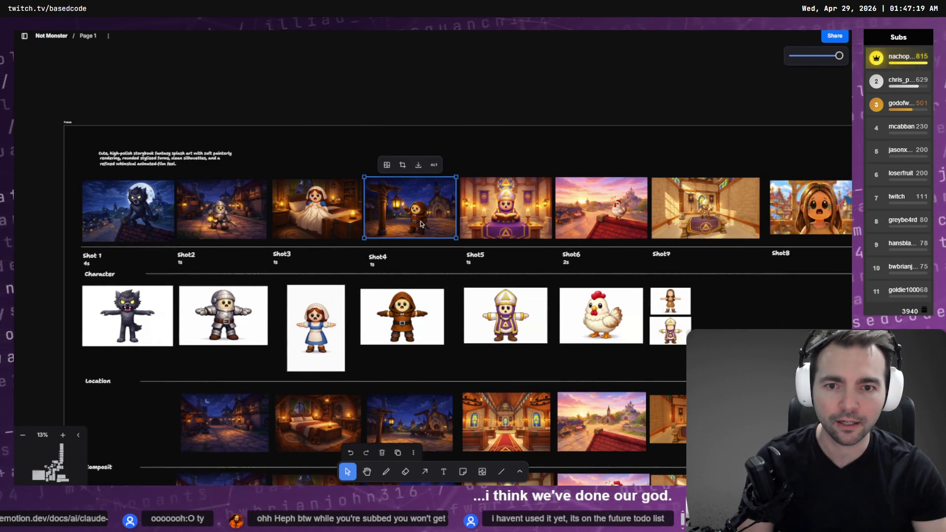
click(729, 38)
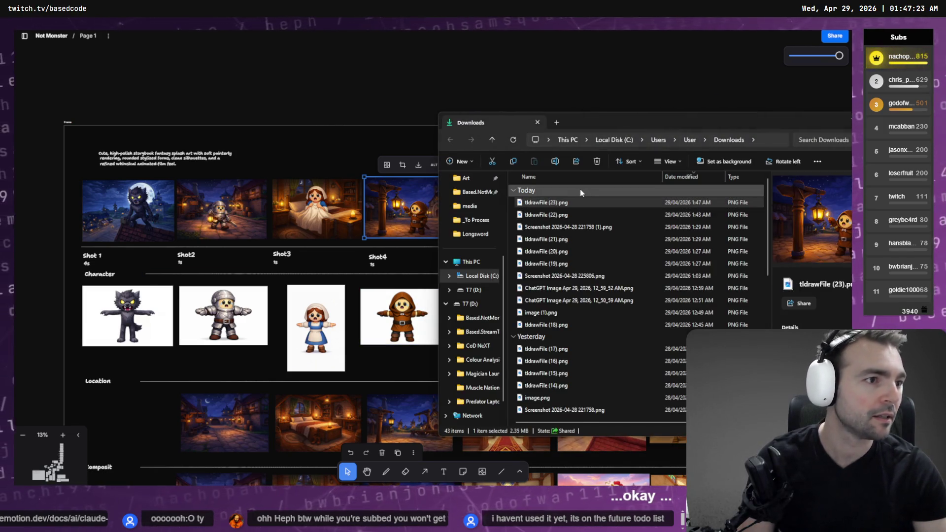
- In Higgsfield, remove the night-street reference and open the uploaded media picker
key(alt+Tab)
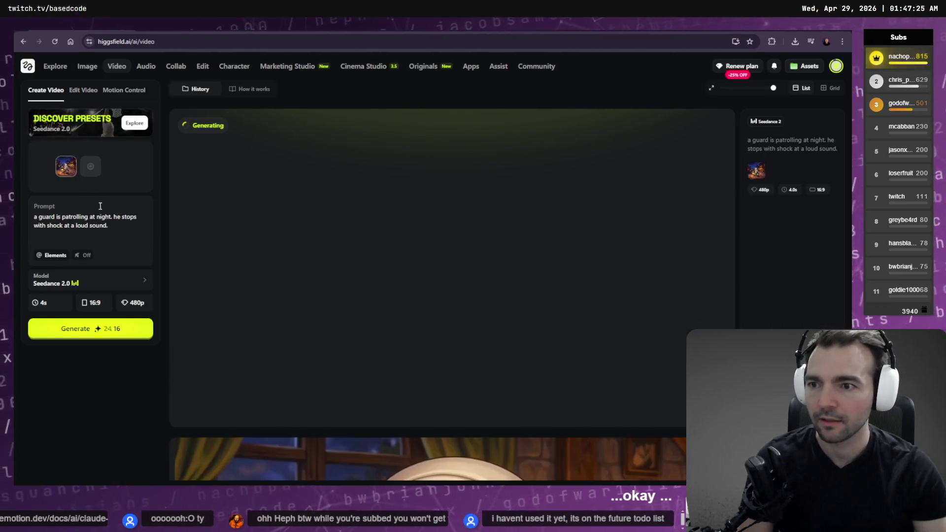
click(77, 157)
click(78, 157)
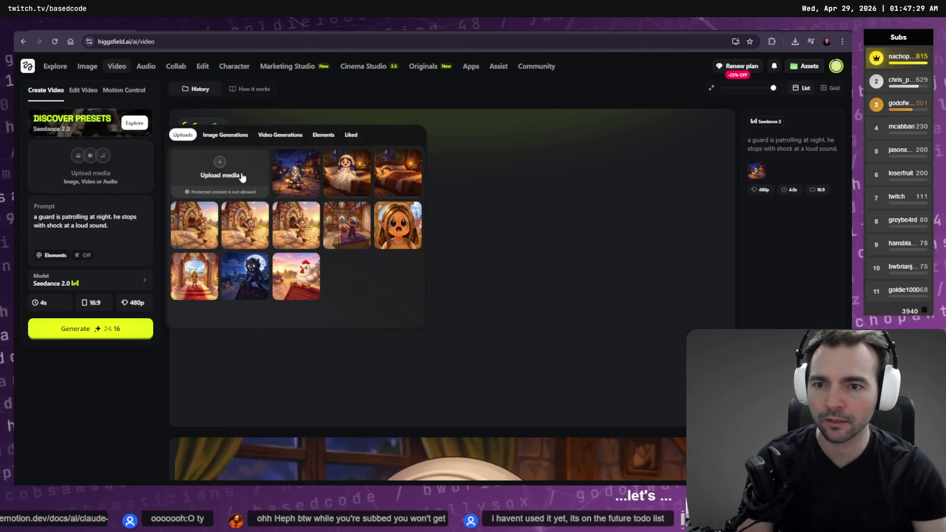